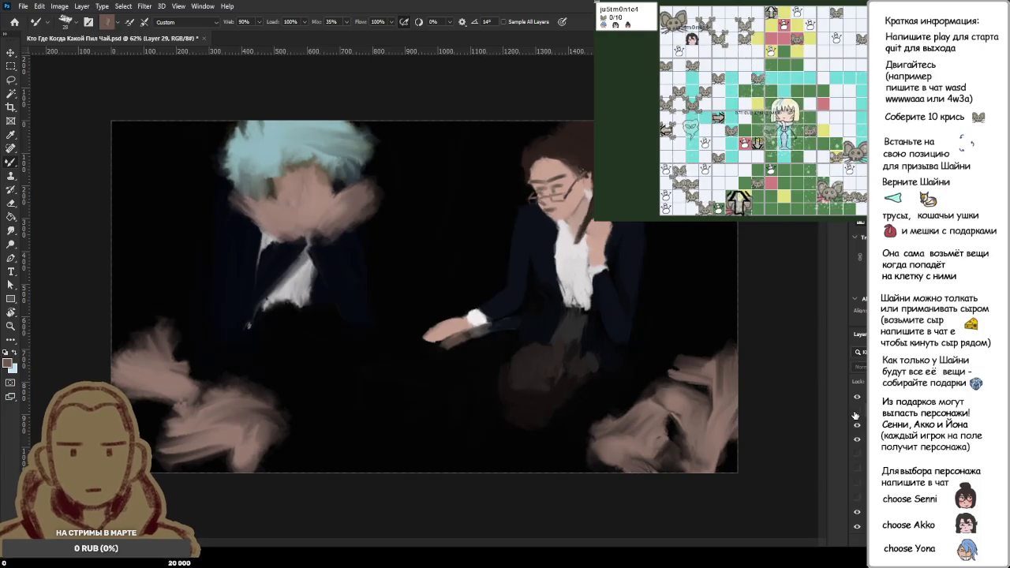
- Flip the alternate hair-and-face layer on and off repeatedly, ending with it visible
{"action": "left_click", "coordinate": [856, 412]}
{"action": "left_click", "coordinate": [856, 412]}
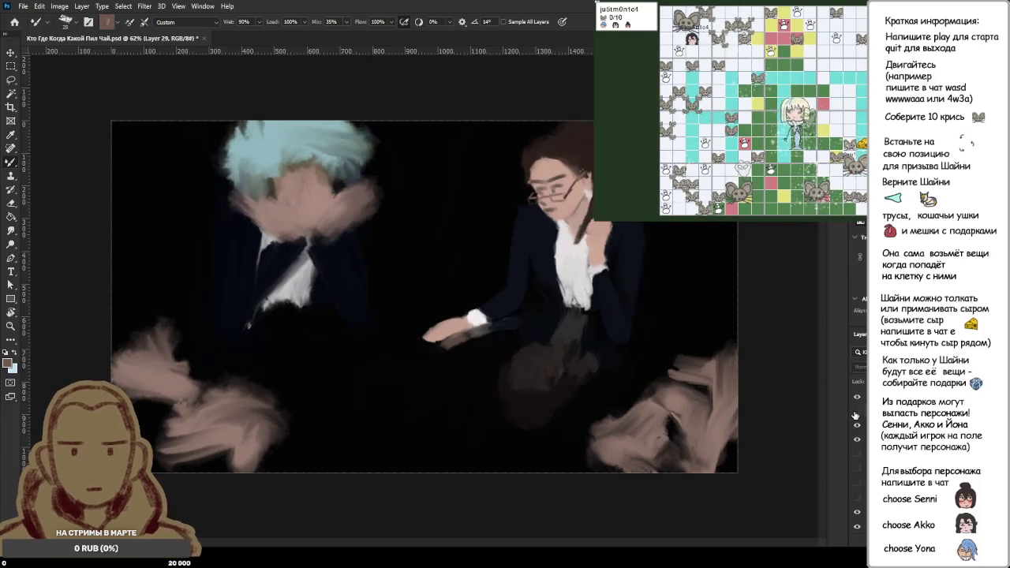
{"action": "left_click", "coordinate": [856, 412]}
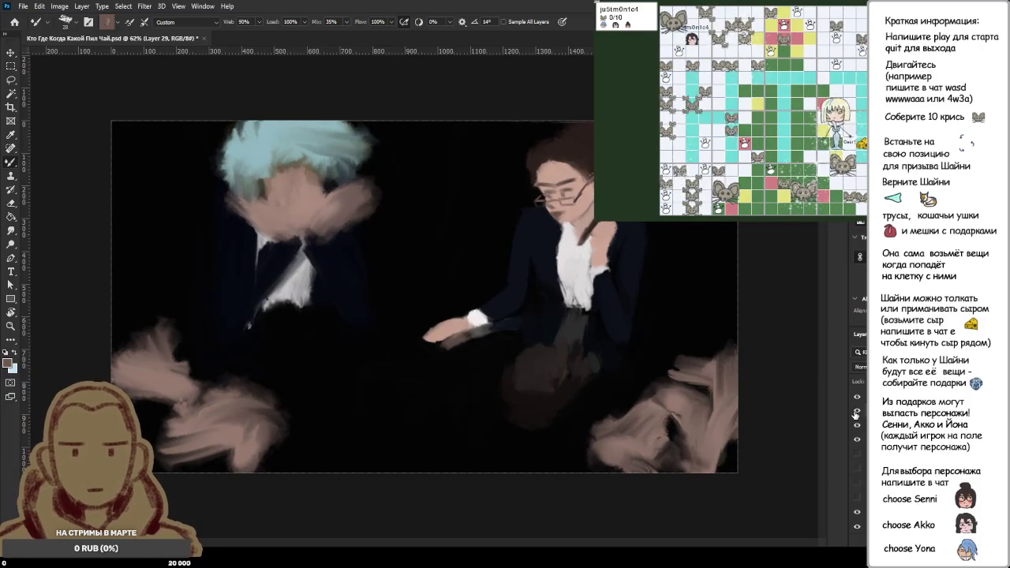
{"action": "left_click", "coordinate": [856, 412]}
{"action": "left_click", "coordinate": [857, 413]}
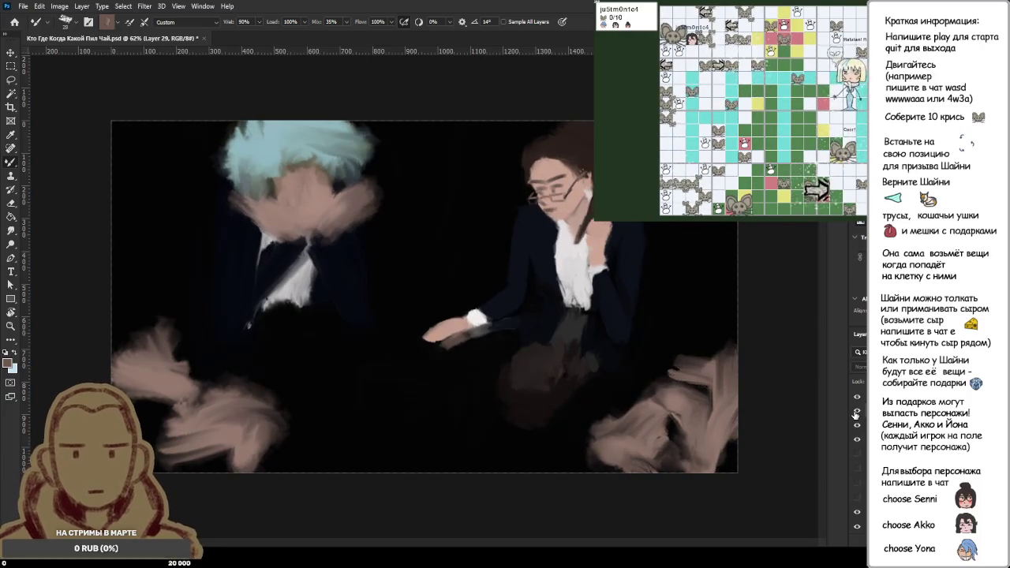
{"action": "left_click", "coordinate": [856, 414]}
{"action": "left_click", "coordinate": [856, 412]}
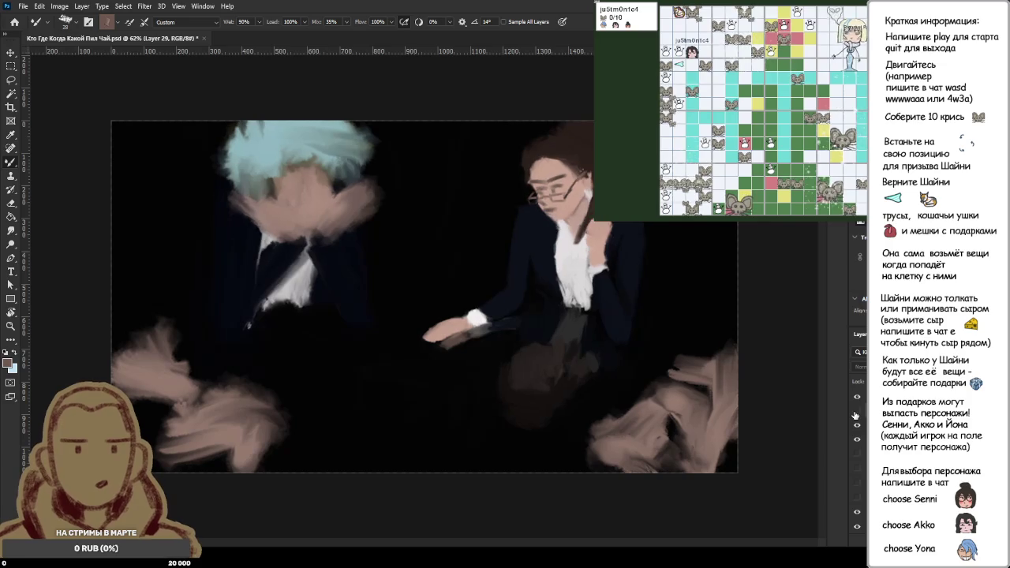
{"action": "left_click", "coordinate": [856, 412]}
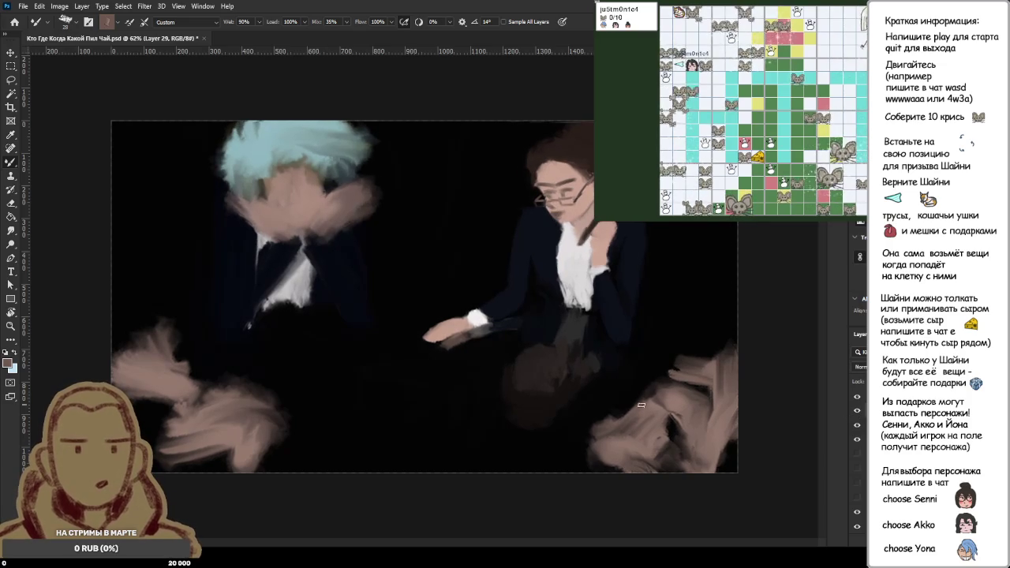
{"action": "left_click", "coordinate": [857, 412]}
{"action": "left_click", "coordinate": [856, 413]}
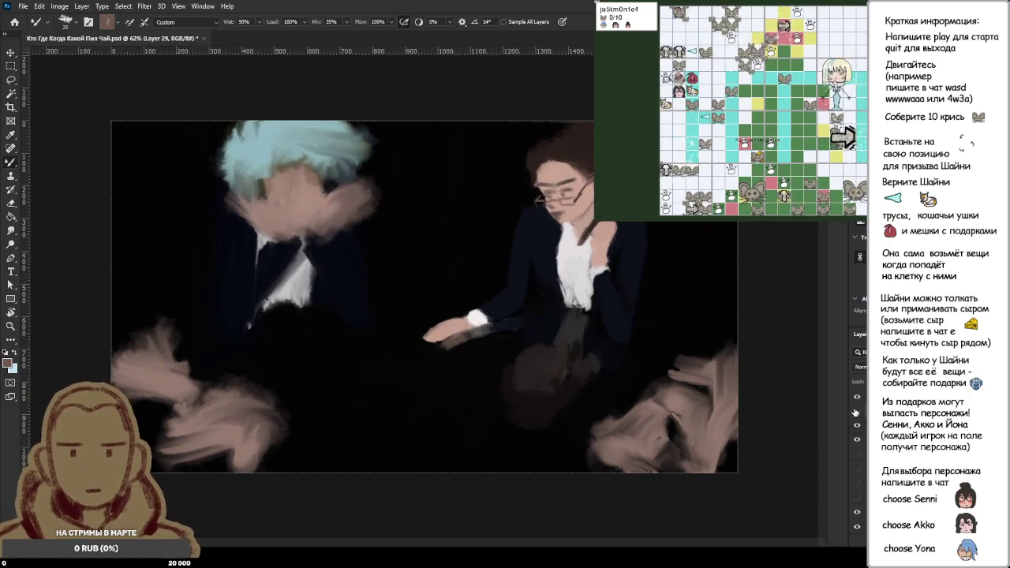
{"action": "left_click", "coordinate": [857, 412]}
{"action": "left_click", "coordinate": [857, 412]}
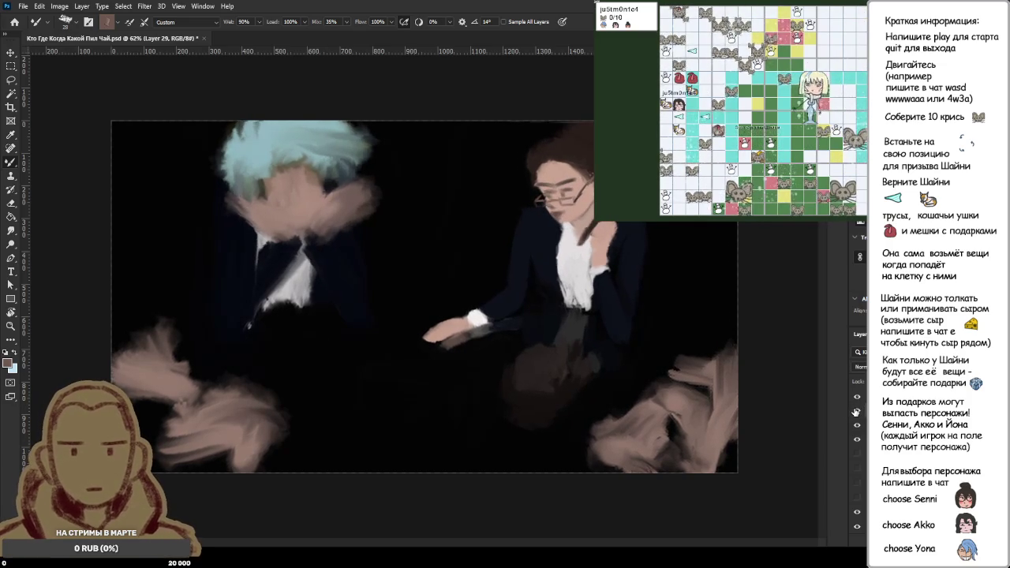
{"action": "left_click", "coordinate": [857, 411]}
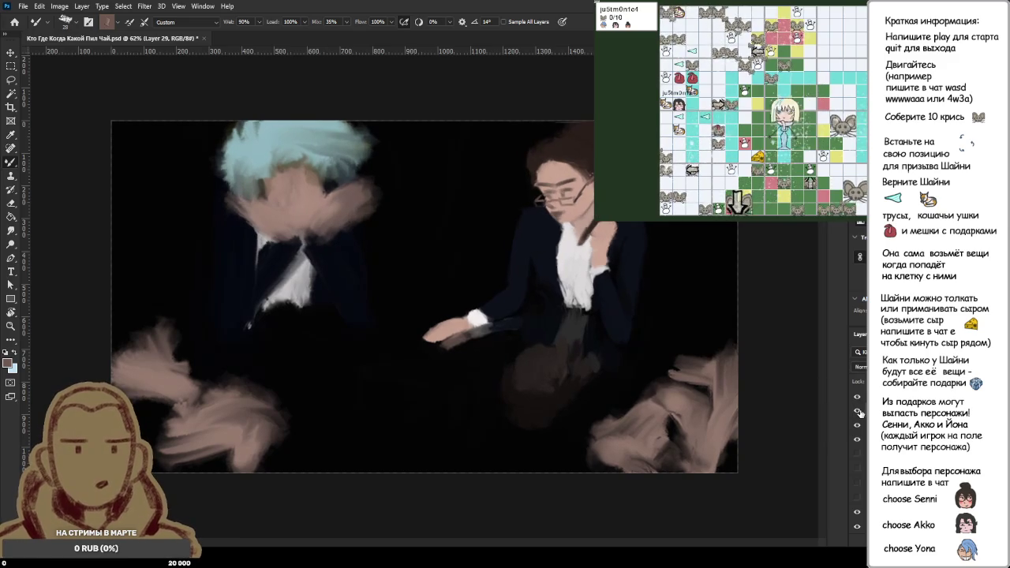
{"action": "left_click", "coordinate": [858, 411]}
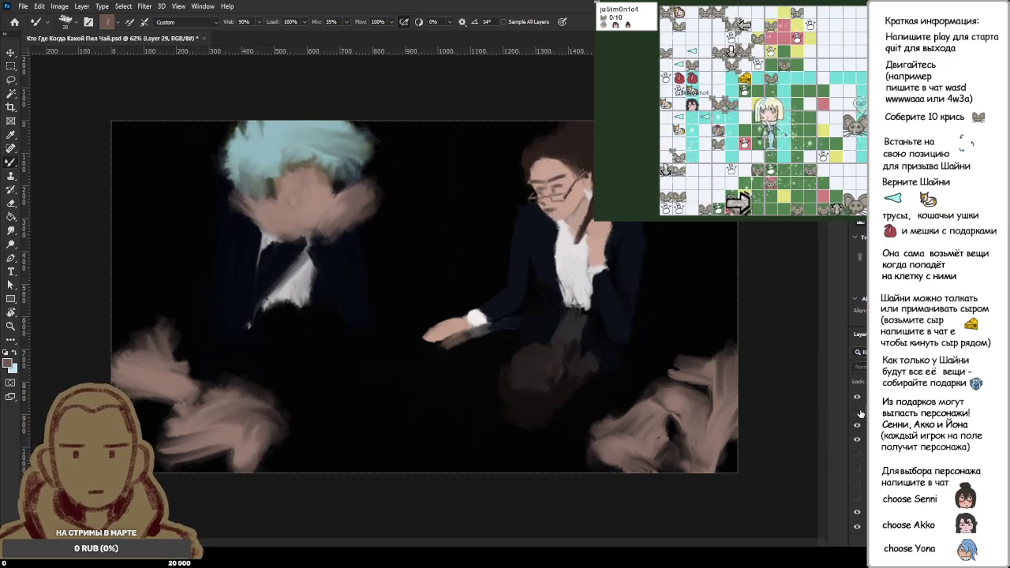
{"action": "left_click", "coordinate": [858, 411]}
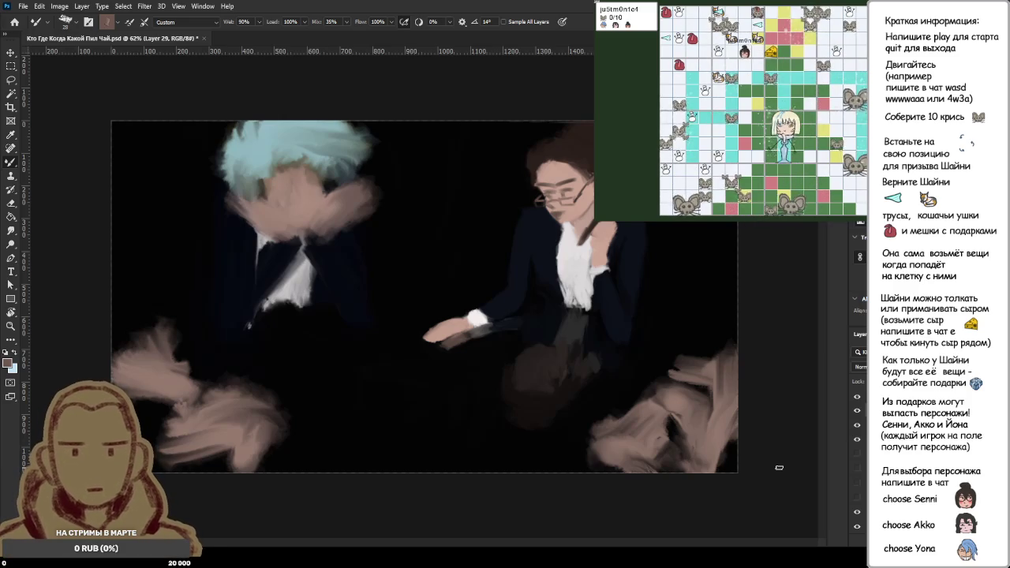
{"action": "left_click", "coordinate": [857, 412]}
{"action": "left_click", "coordinate": [857, 411]}
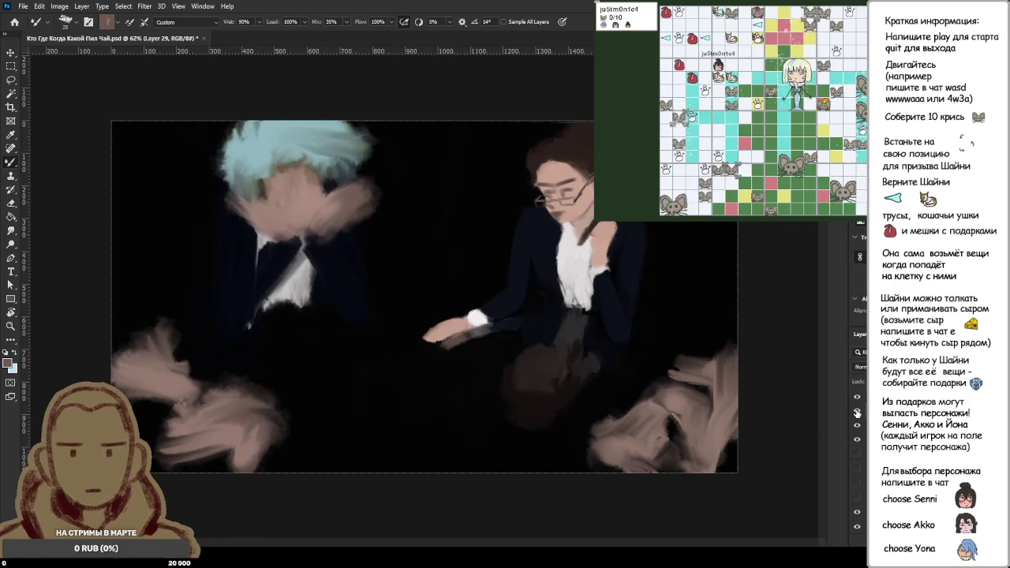
{"action": "left_click", "coordinate": [858, 411]}
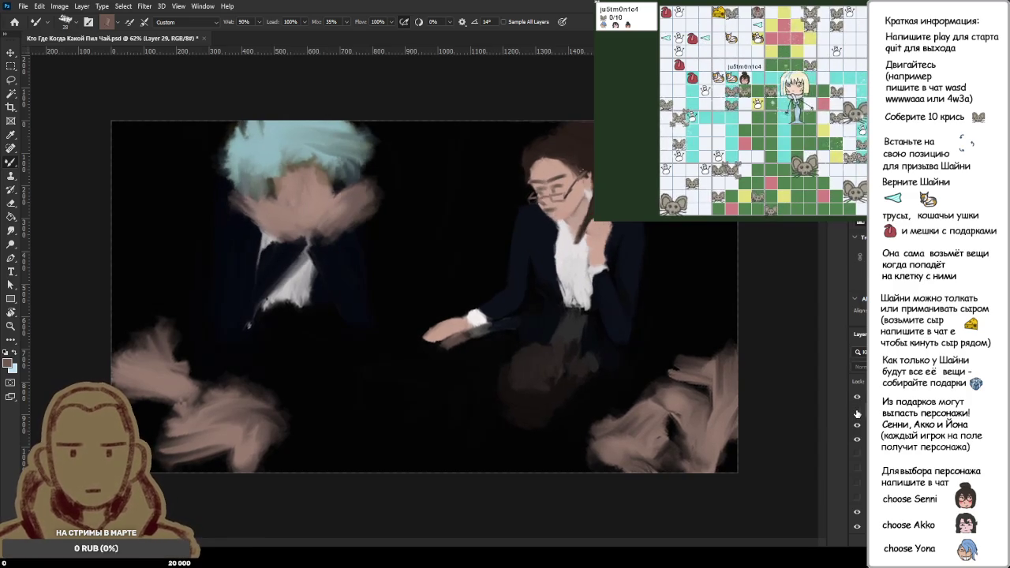
{"action": "left_click", "coordinate": [858, 412]}
{"action": "left_click", "coordinate": [857, 412]}
{"action": "left_click", "coordinate": [857, 412]}
{"action": "left_click", "coordinate": [857, 412]}
{"action": "left_click", "coordinate": [858, 412]}
{"action": "left_click", "coordinate": [857, 412]}
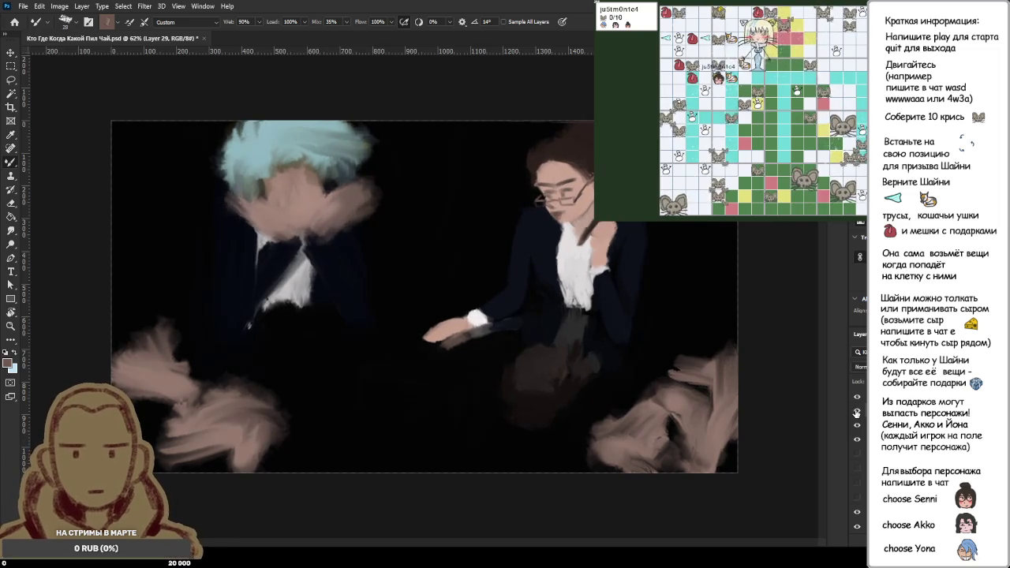
{"action": "left_click", "coordinate": [857, 412]}
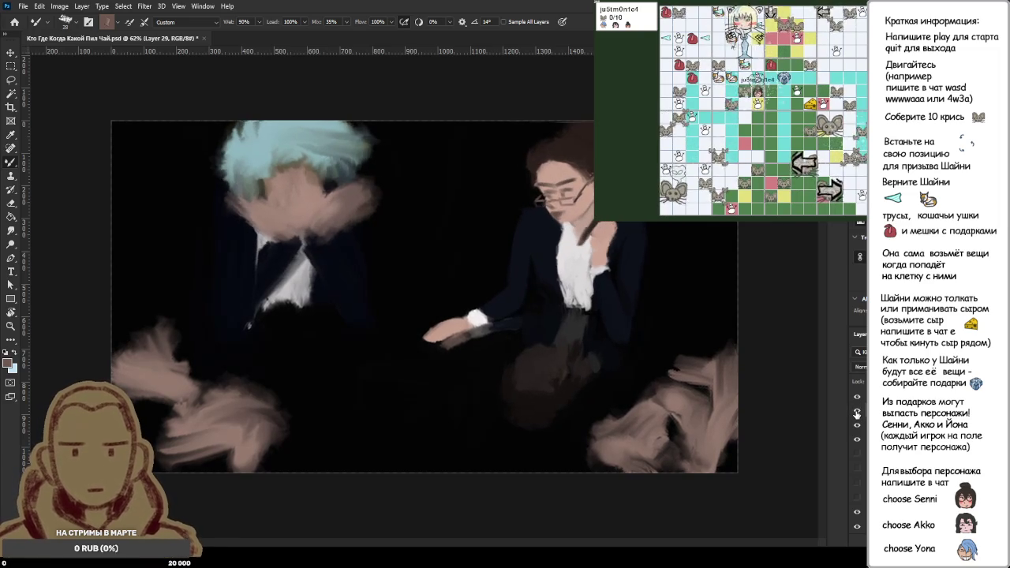
{"action": "left_click", "coordinate": [857, 412]}
{"action": "left_click", "coordinate": [857, 412]}
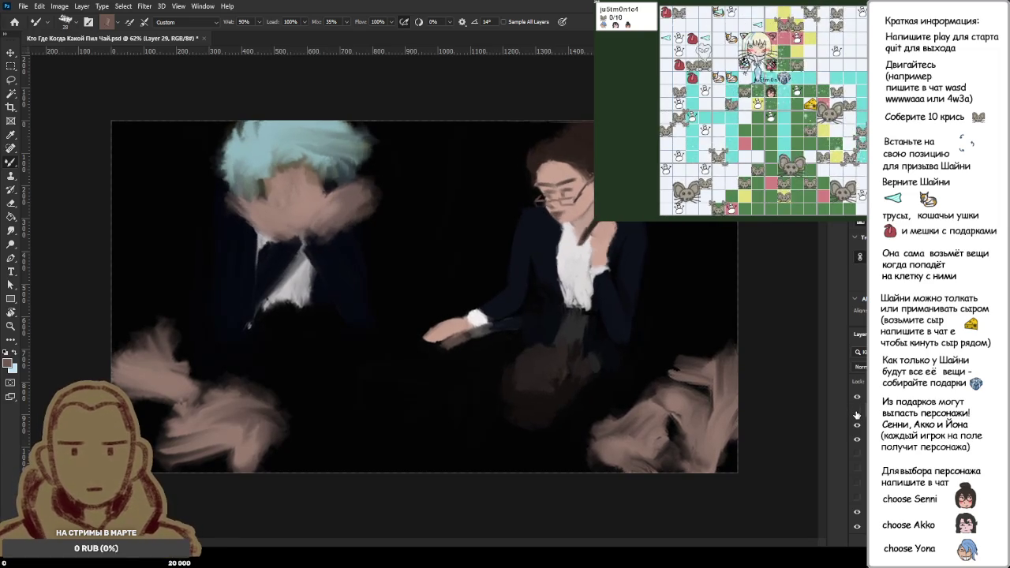
{"action": "left_click", "coordinate": [857, 412]}
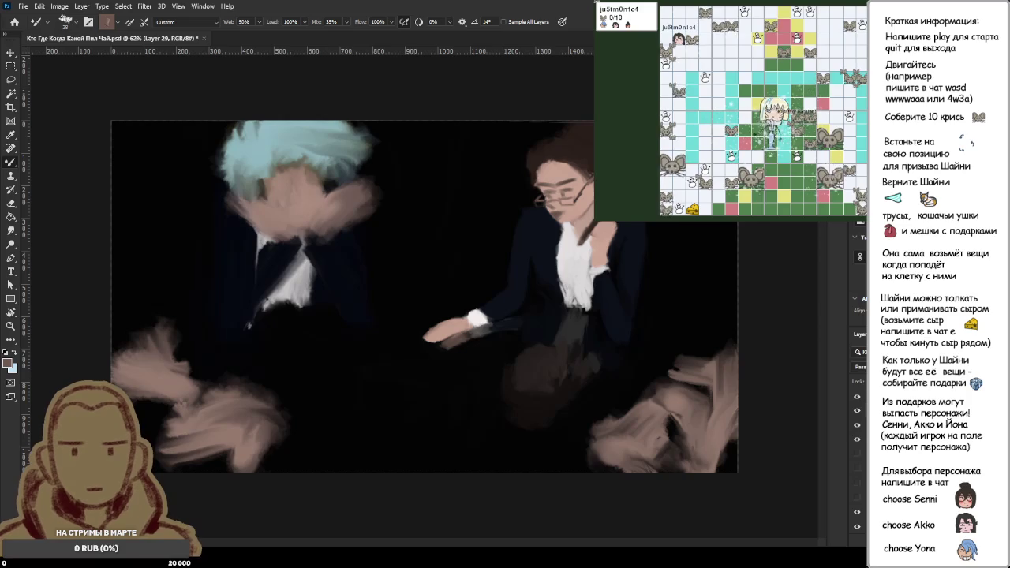
- Duplicate the camera 1 layer group into a camera 1 copy
{"action": "key", "text": "alt+bracketright"}
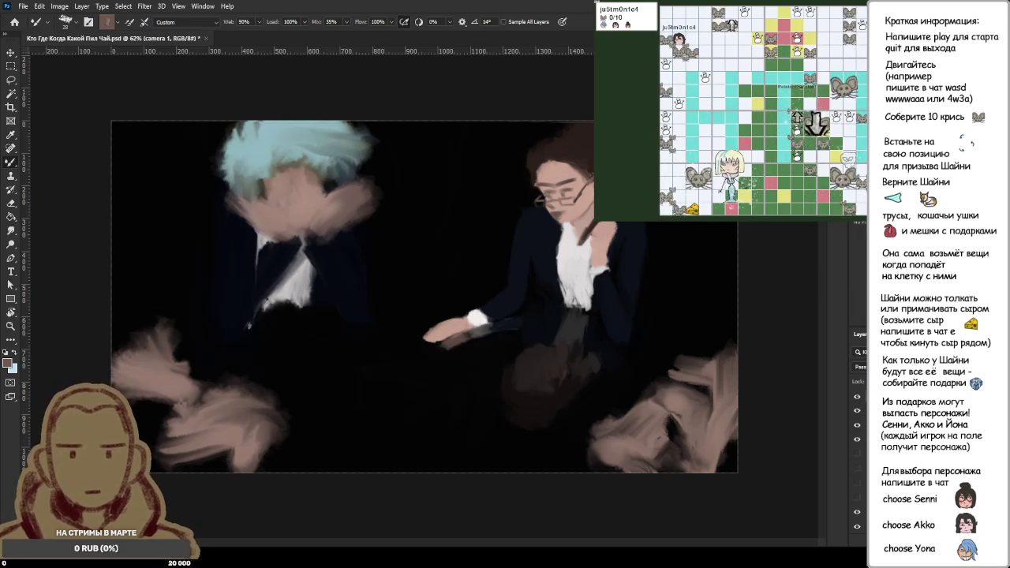
{"action": "key", "text": "ctrl+j"}
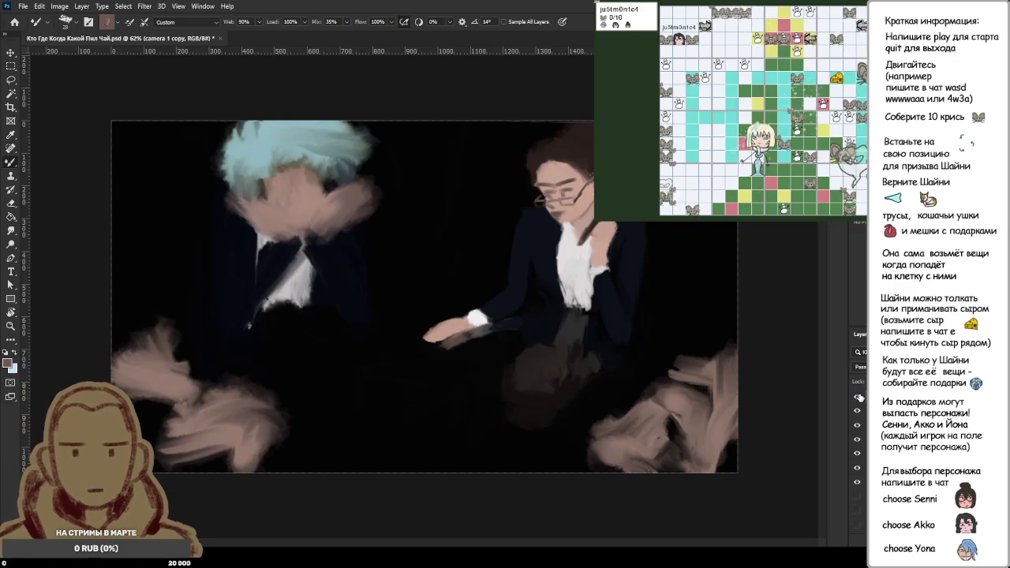
{"action": "key", "text": "ctrl+shift+alt+n"}
{"action": "key", "text": "ctrl+z"}
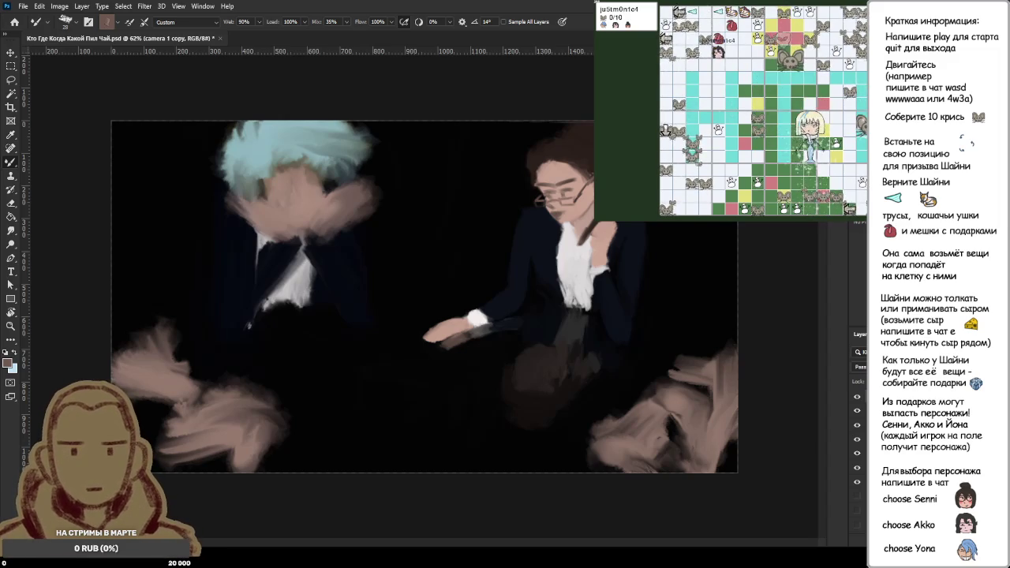
- Hide two layers in the original camera 1 group and reveal the light-blue sketch layer
{"action": "left_click", "coordinate": [864, 446]}
{"action": "left_click_drag", "start_coordinate": [857, 439], "coordinate": [858, 453]}
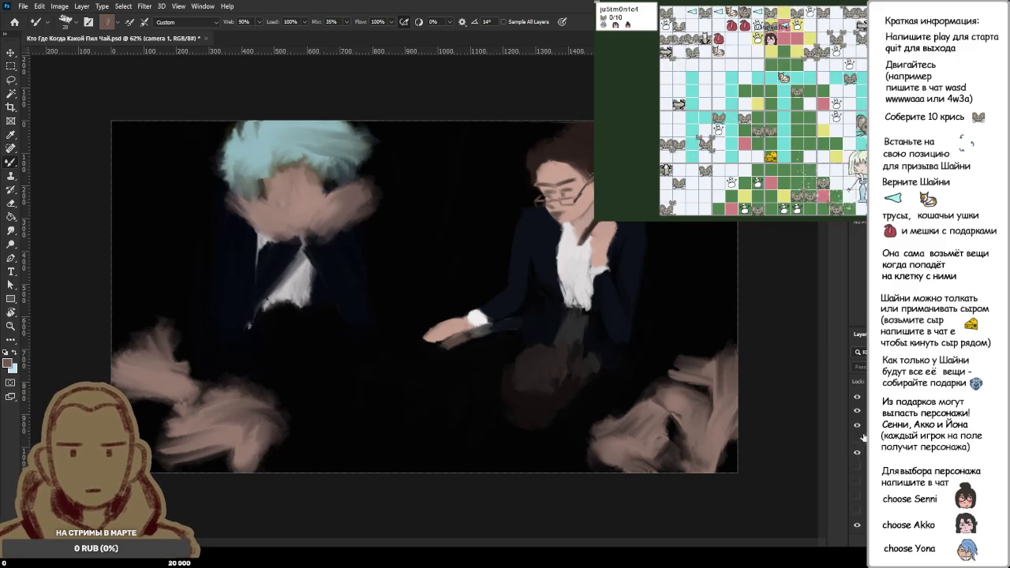
{"action": "left_click", "coordinate": [857, 525]}
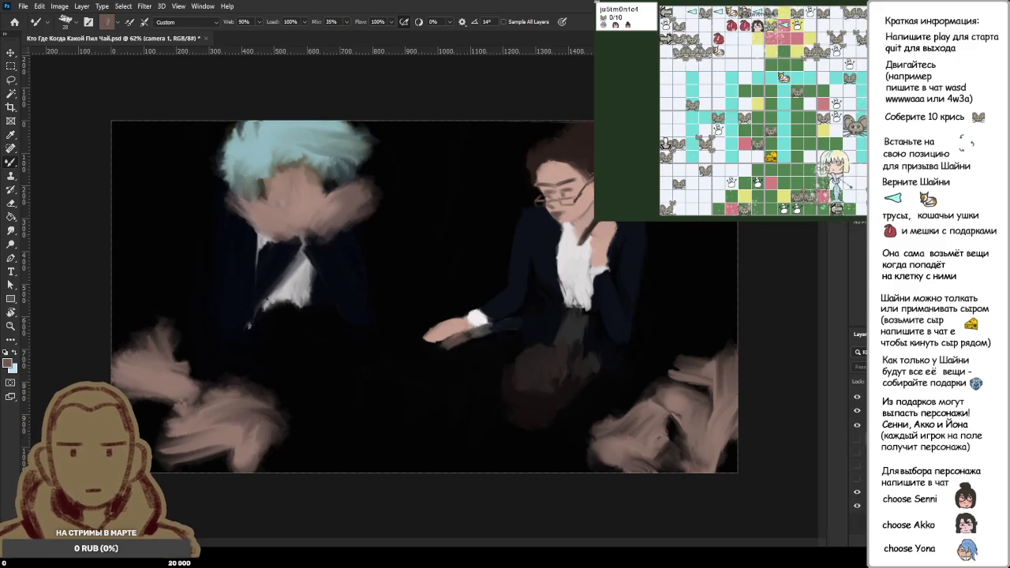
{"action": "left_click", "coordinate": [857, 404]}
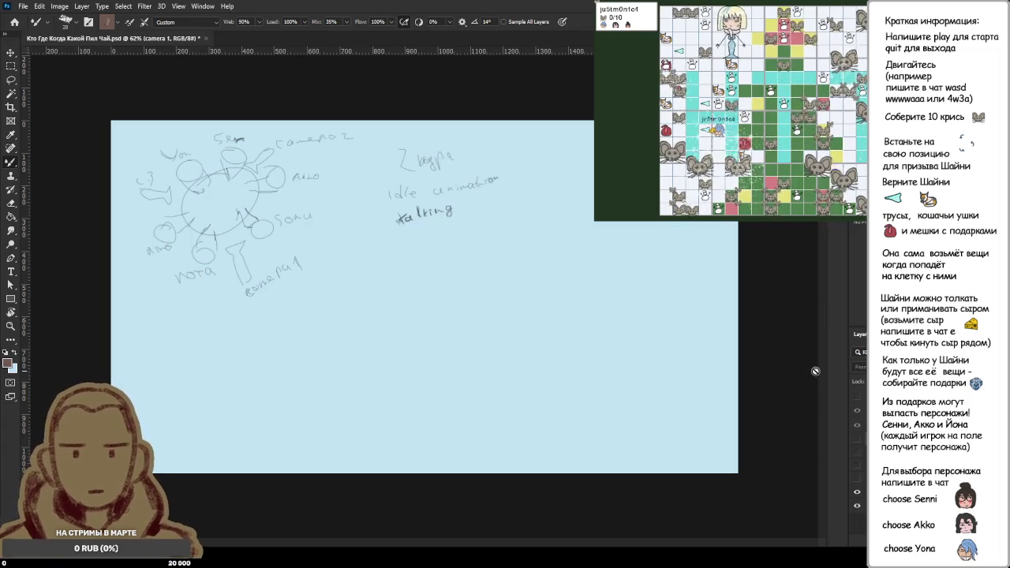
- Hide the sketch layer to reveal the painting of the two figures
{"action": "left_click", "coordinate": [857, 397]}
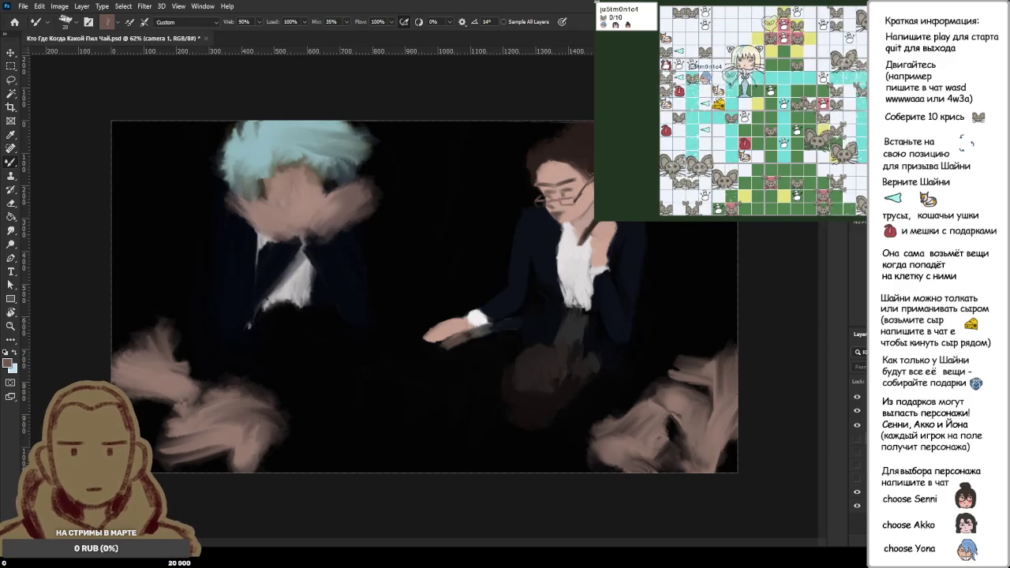
- Flip Layer 29 horizontally with Free Transform, then turn the seating sketch back on
{"action": "left_click", "coordinate": [456, 260], "text": "ctrl"}
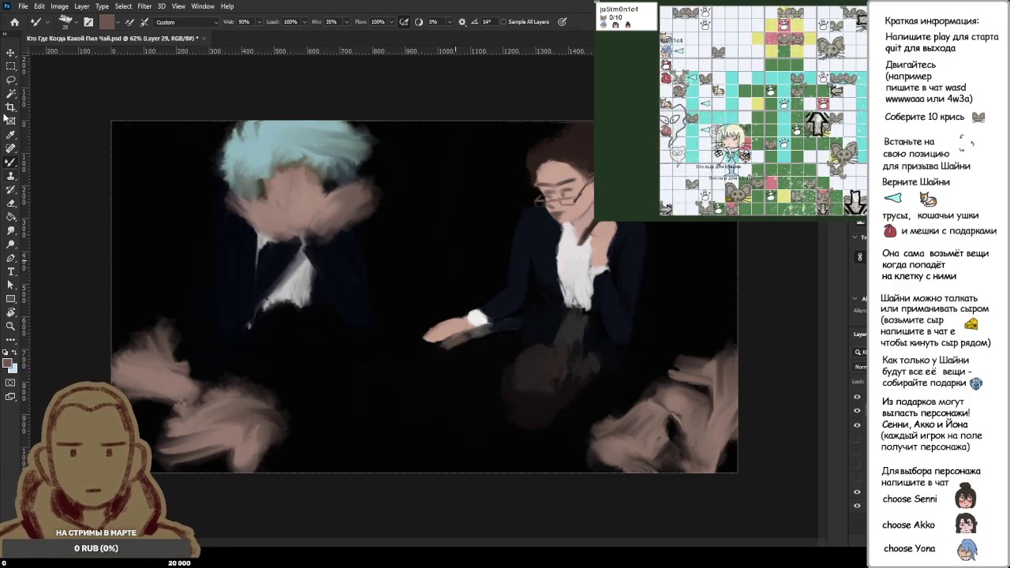
{"action": "left_click", "coordinate": [11, 66]}
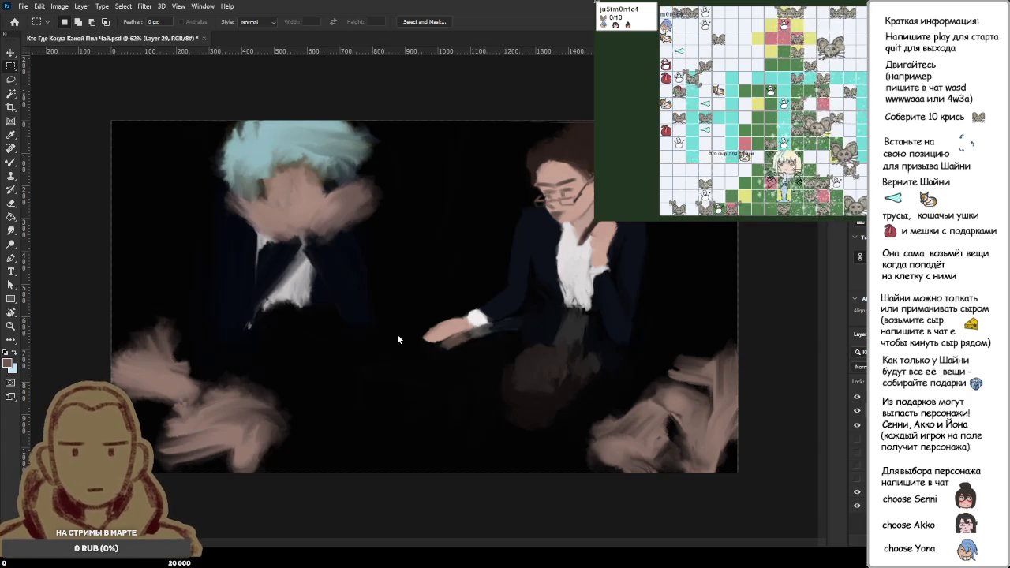
{"action": "key", "text": "ctrl+t"}
{"action": "key", "text": "h"}
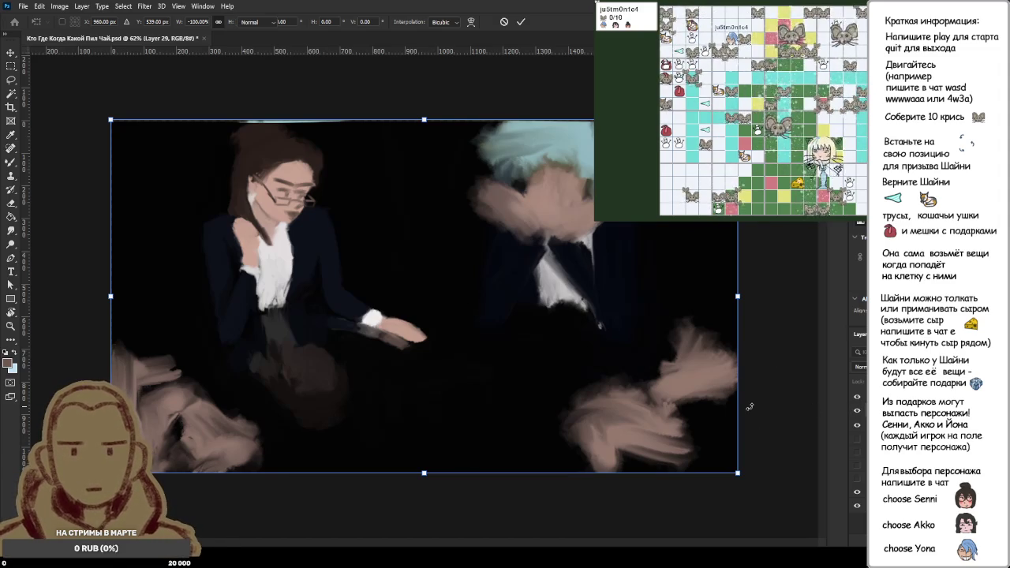
{"action": "key", "text": "Return"}
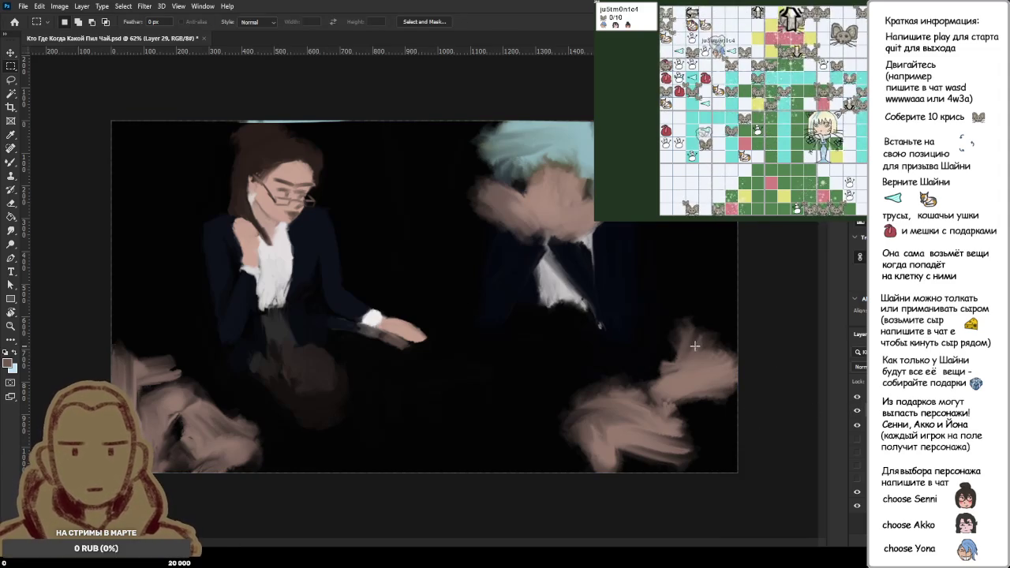
{"action": "left_click", "coordinate": [857, 398]}
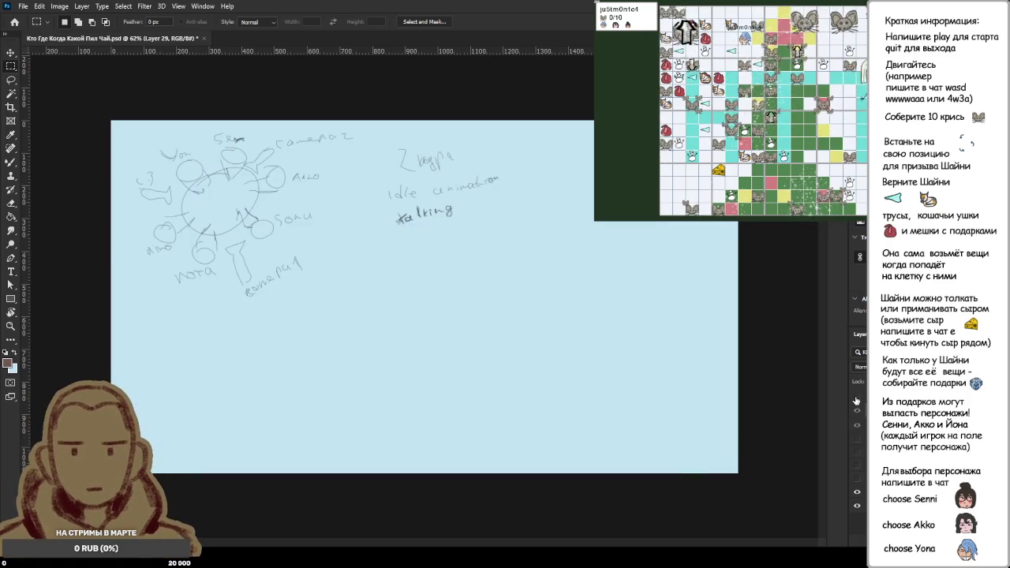
- Check the painting under the sketch, then make the схема посадки layer active
{"action": "left_click", "coordinate": [857, 401]}
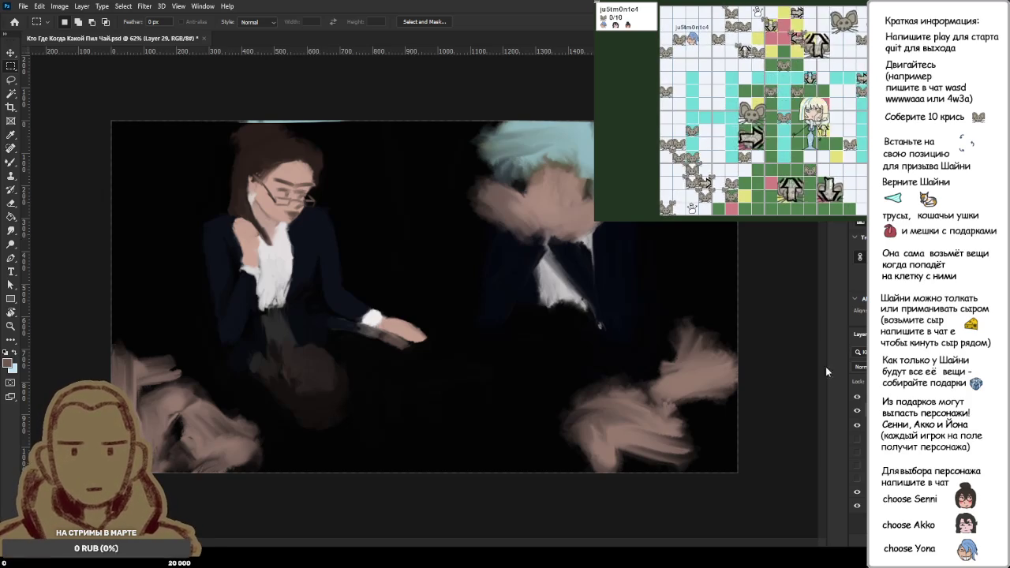
{"action": "left_click", "coordinate": [857, 402]}
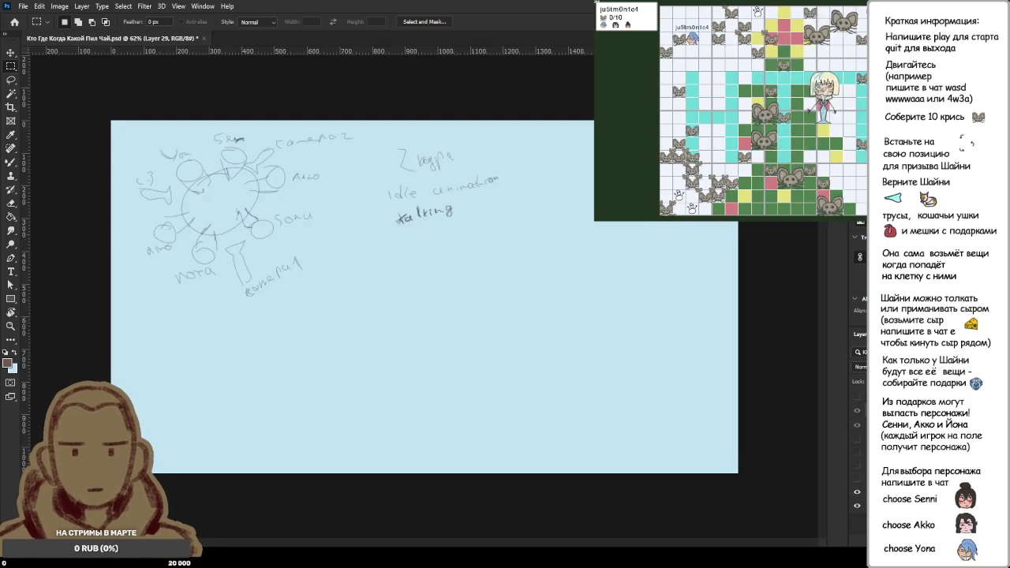
{"action": "key", "text": "alt+comma"}
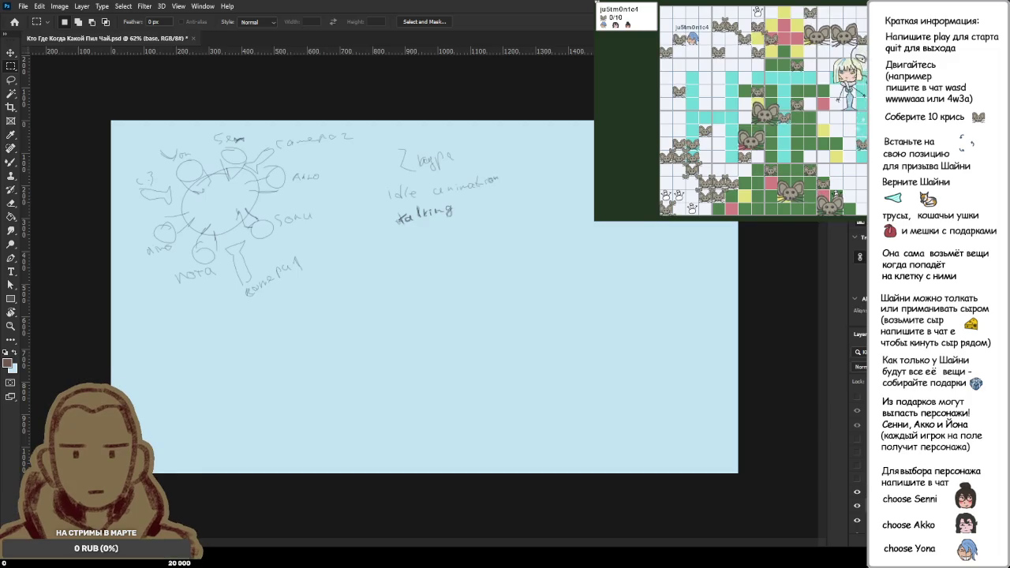
{"action": "key", "text": "alt+bracketright"}
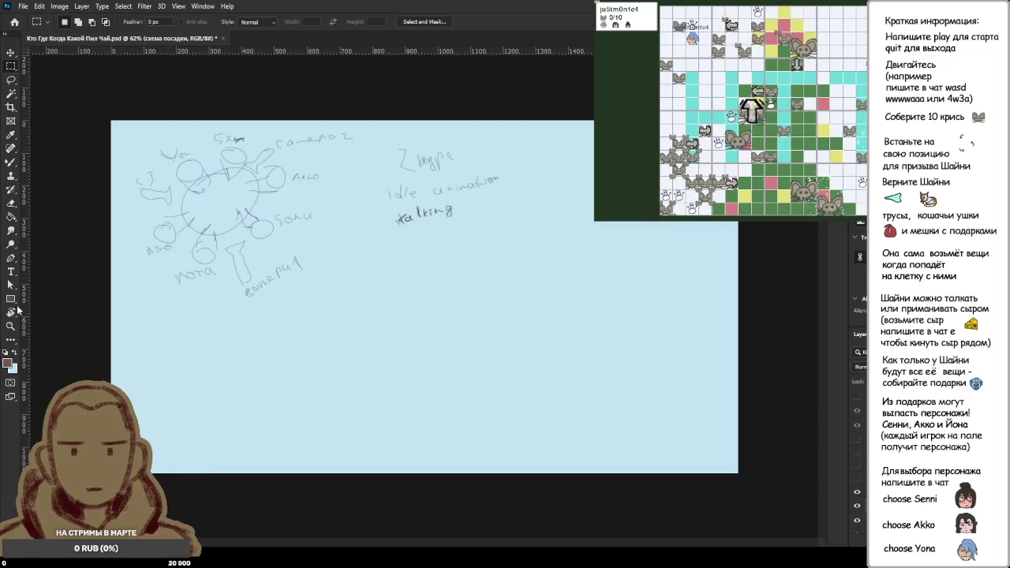
- Smear out the нота label with a light-blue Mixer Brush, reset colours, and select the base layer
{"action": "left_click", "coordinate": [13, 353]}
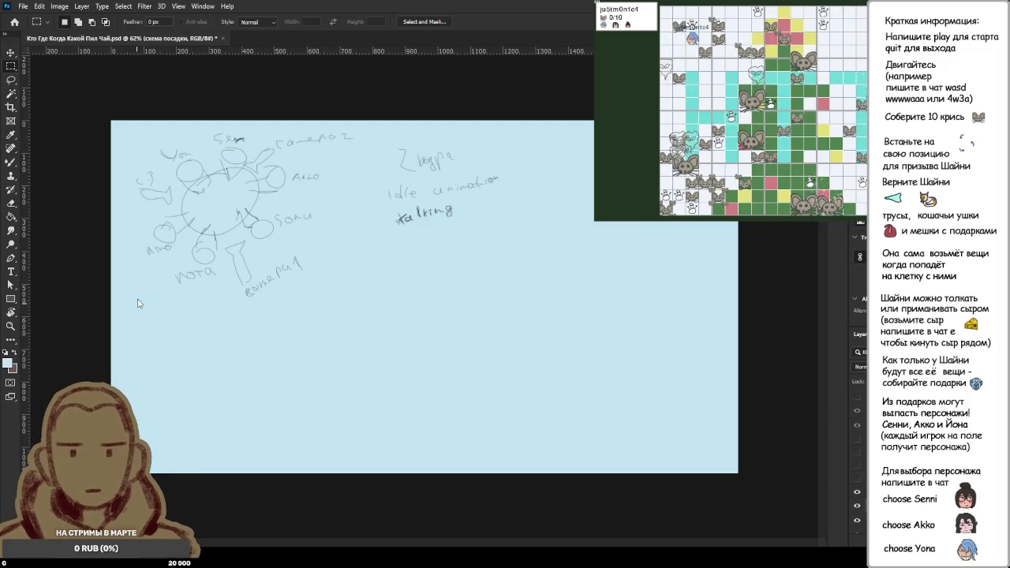
{"action": "left_click", "coordinate": [10, 164]}
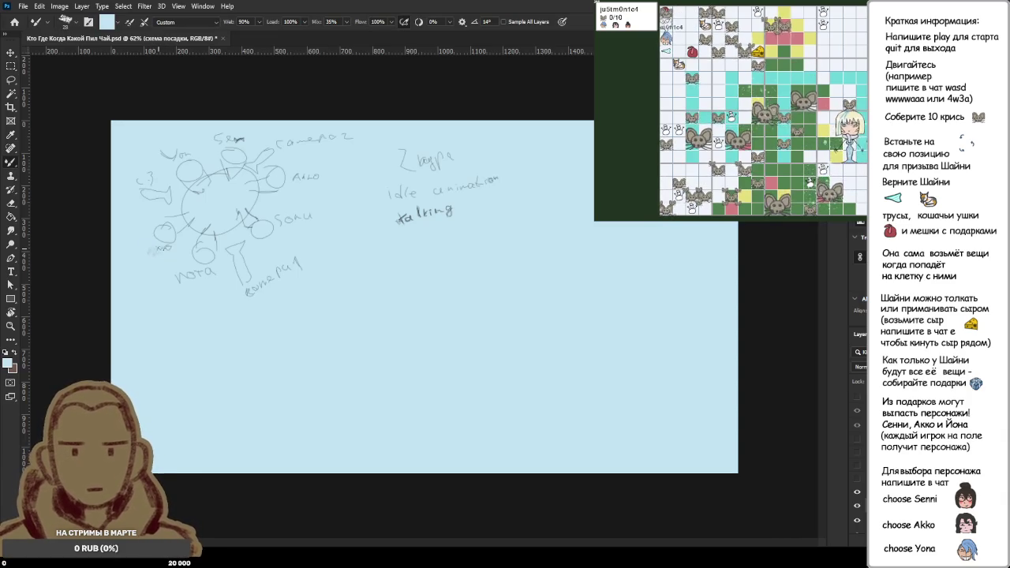
{"action": "mouse_move", "coordinate": [155, 249]}
{"action": "left_mouse_down"}
{"action": "mouse_move", "coordinate": [146, 251]}
{"action": "mouse_move", "coordinate": [206, 274]}
{"action": "left_mouse_up"}
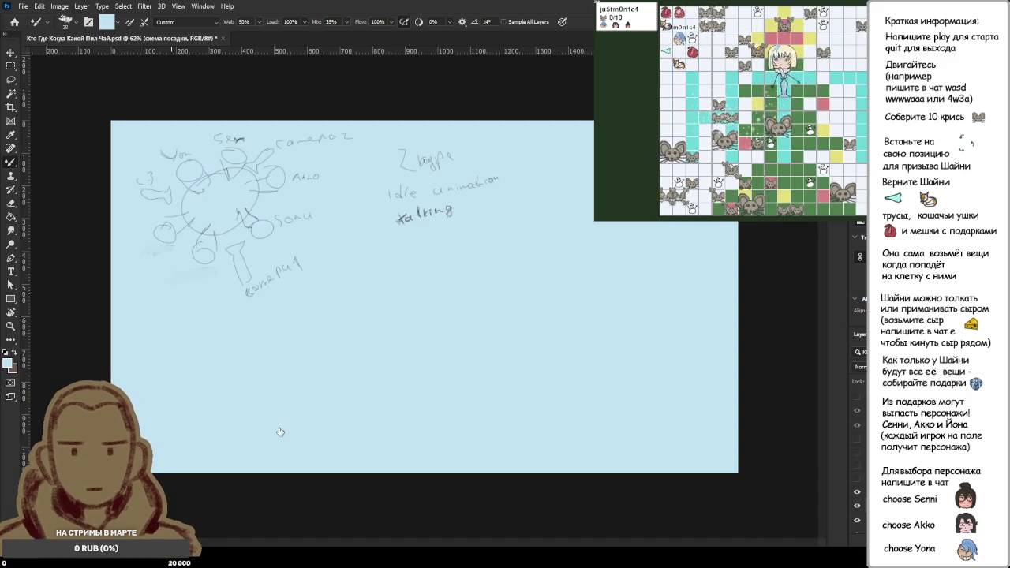
{"action": "key", "text": "x"}
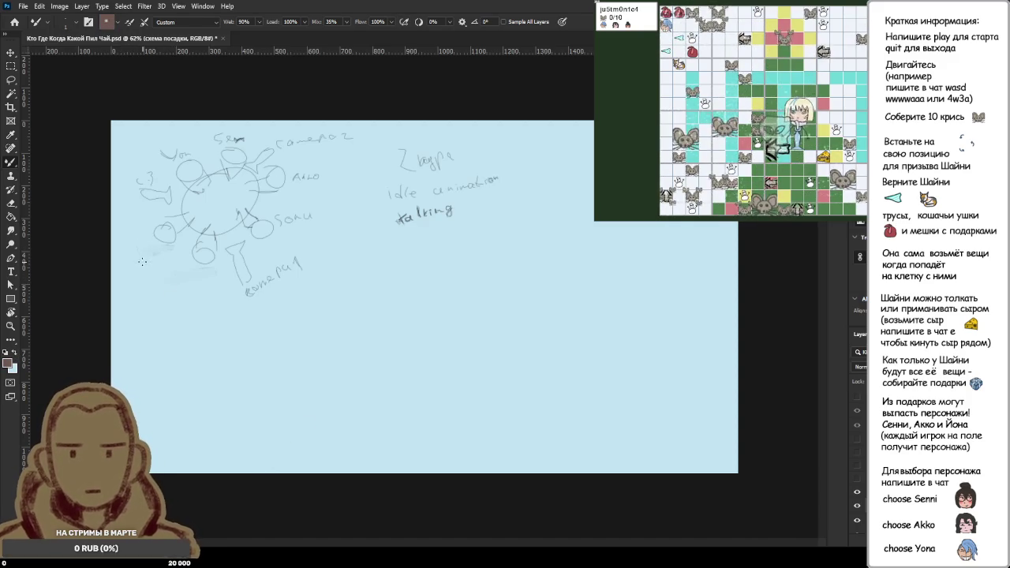
{"action": "key", "text": "i"}
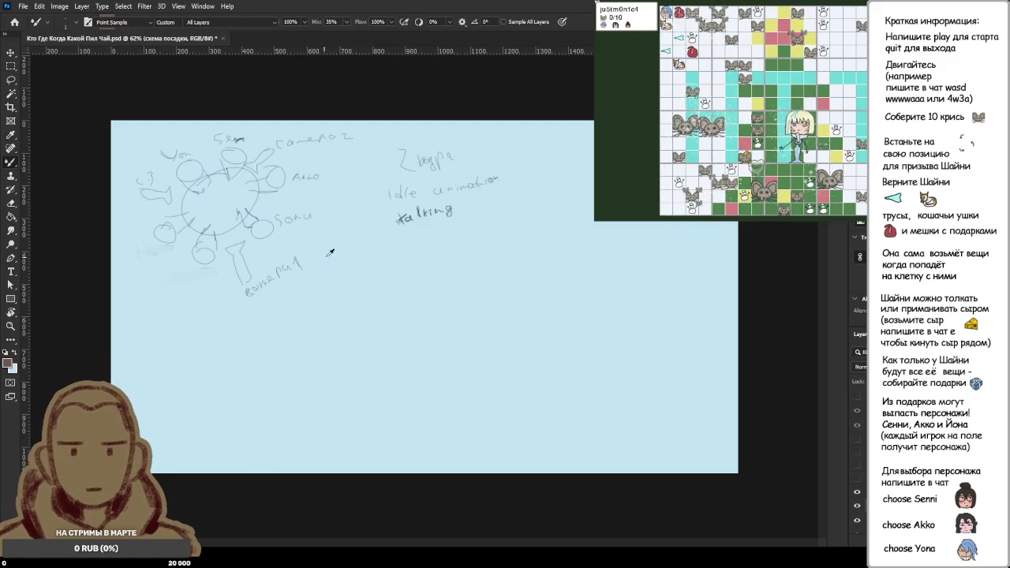
{"action": "key", "text": "b"}
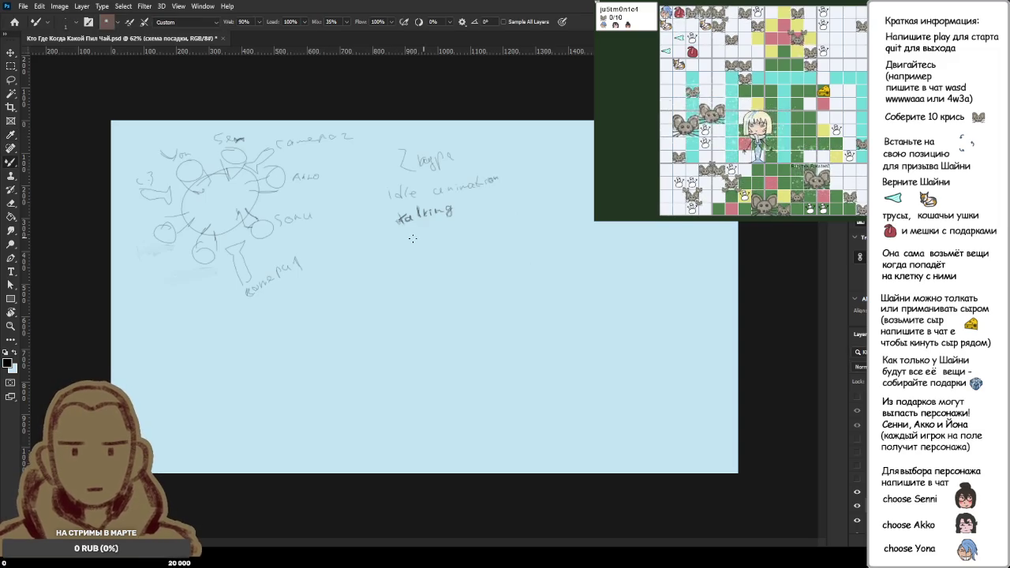
{"action": "key", "text": "d"}
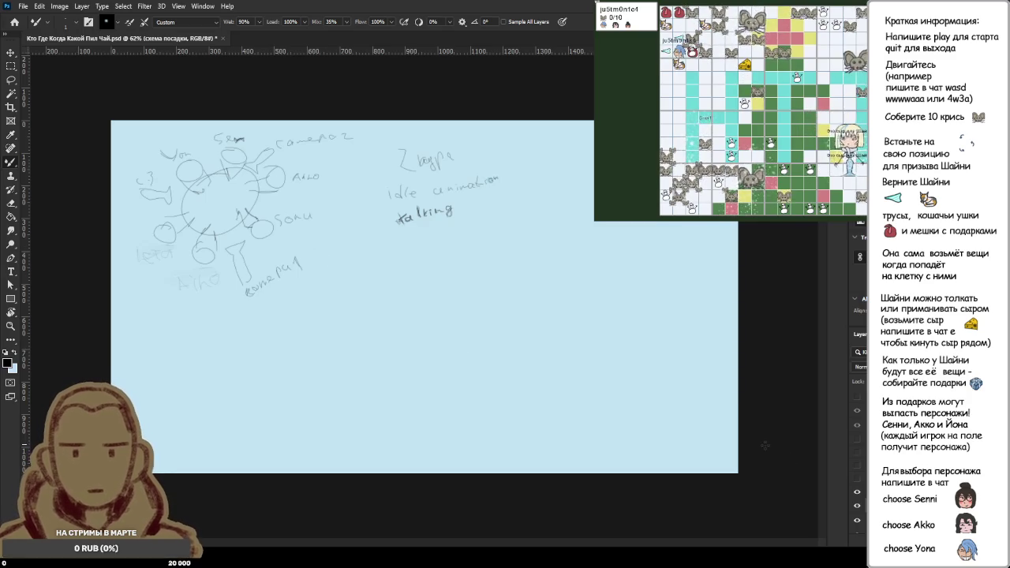
{"action": "left_click", "coordinate": [862, 495]}
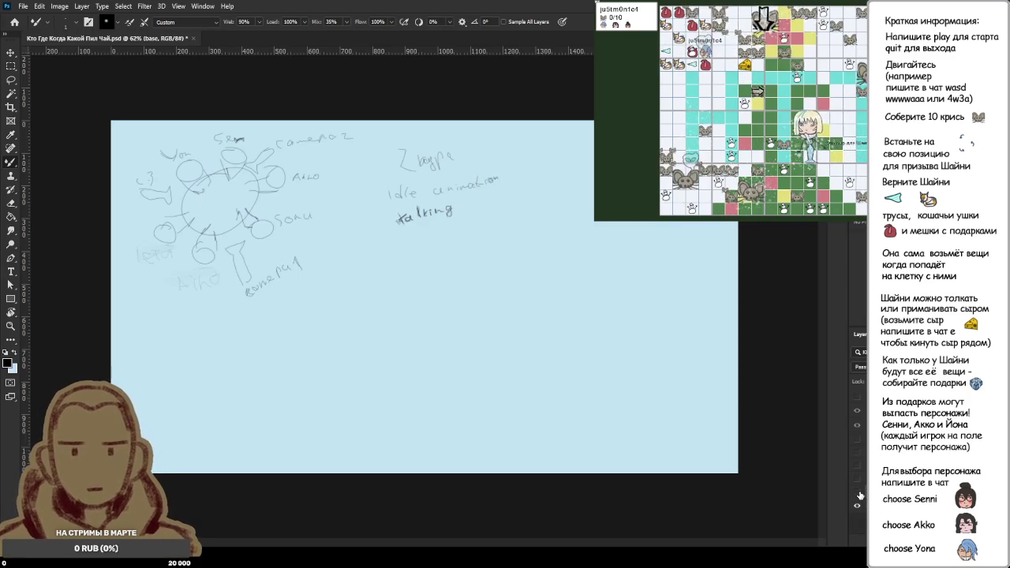
- Hide the seating sketch, make Layer 29 active, and load a Wet 100%, Mix 7% brush
{"action": "left_click", "coordinate": [858, 493], "text": "alt"}
{"action": "left_click", "coordinate": [857, 493], "text": "alt"}
{"action": "left_click", "coordinate": [858, 396]}
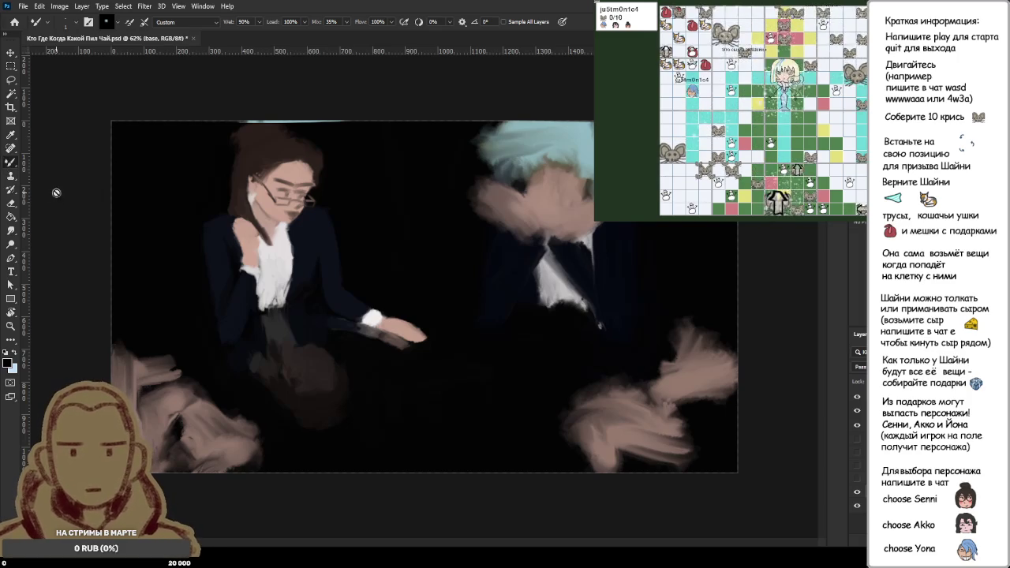
{"action": "key", "text": "alt+bracketleft"}
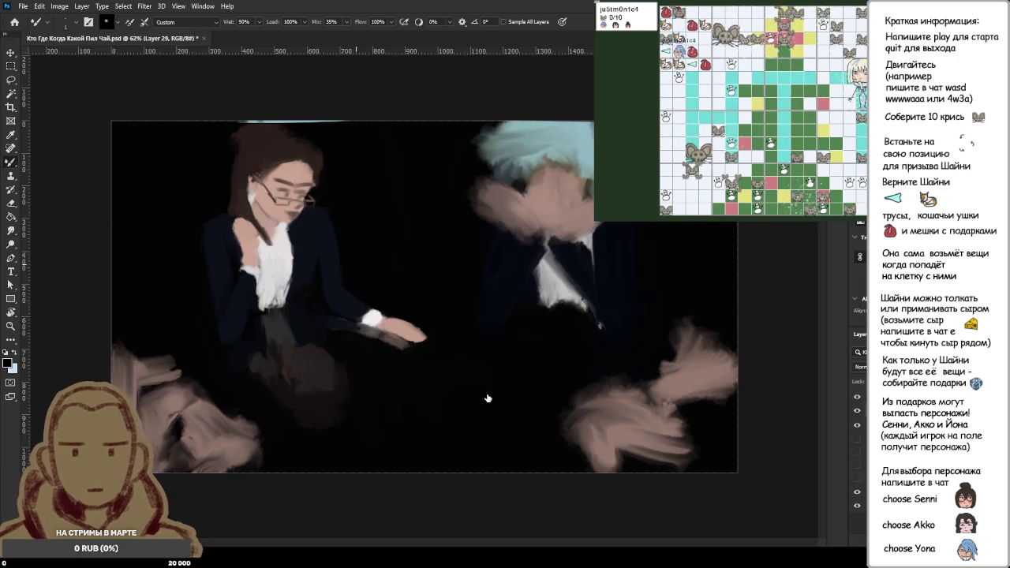
{"action": "key", "text": "period"}
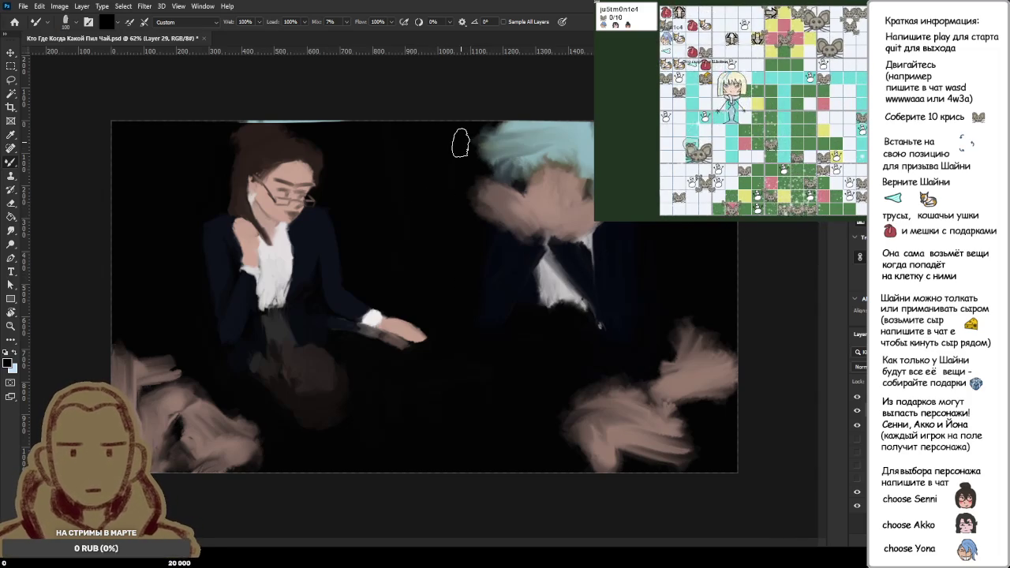
- Paint black strokes along the top edge above the blue hair, covering the light streak
{"action": "left_click_drag", "start_coordinate": [461, 142], "coordinate": [497, 140]}
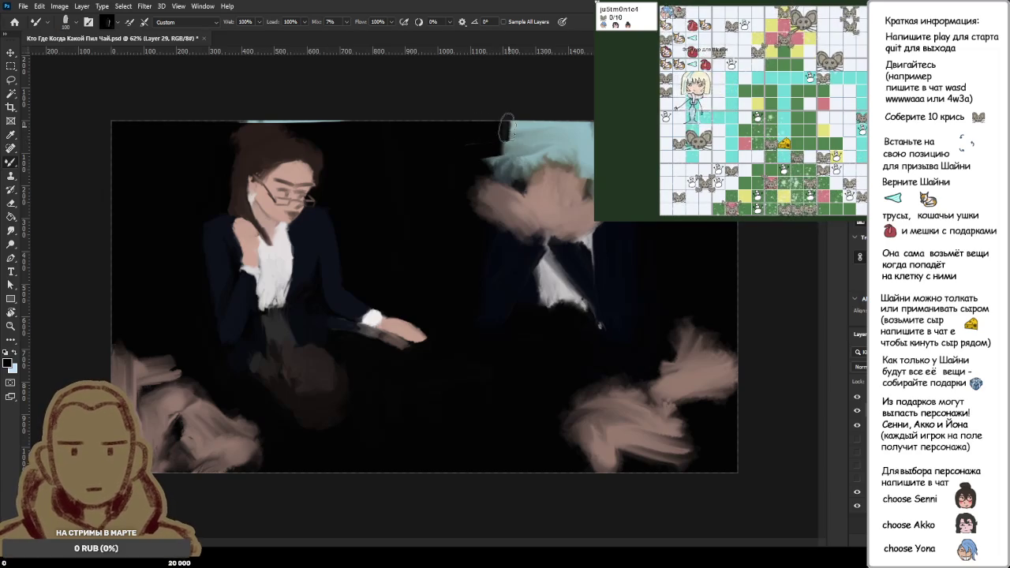
{"action": "left_click_drag", "start_coordinate": [493, 140], "coordinate": [466, 151]}
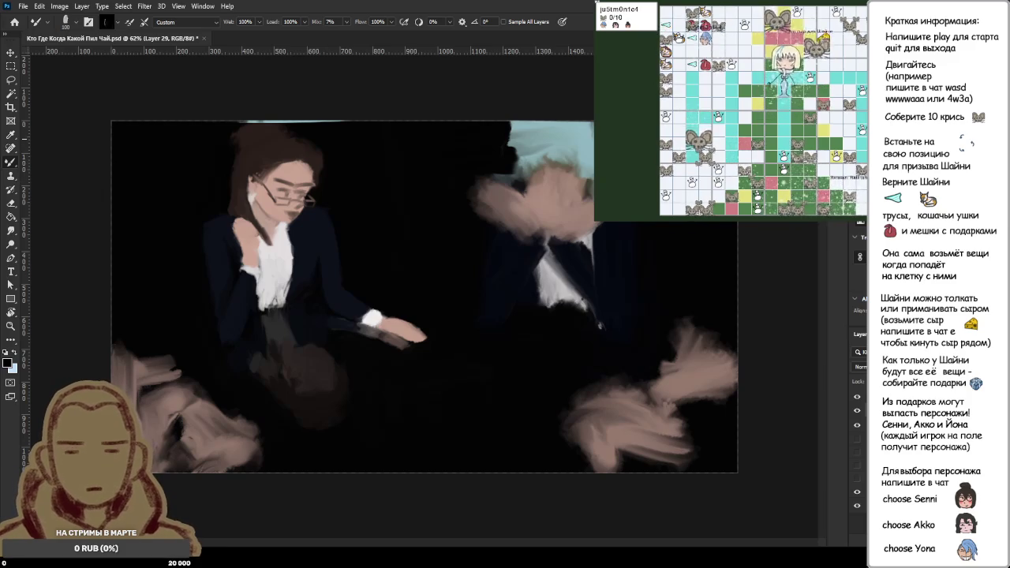
{"action": "mouse_move", "coordinate": [537, 127]}
{"action": "left_mouse_down"}
{"action": "mouse_move", "coordinate": [445, 147]}
{"action": "mouse_move", "coordinate": [544, 131]}
{"action": "mouse_move", "coordinate": [434, 150]}
{"action": "left_mouse_up"}
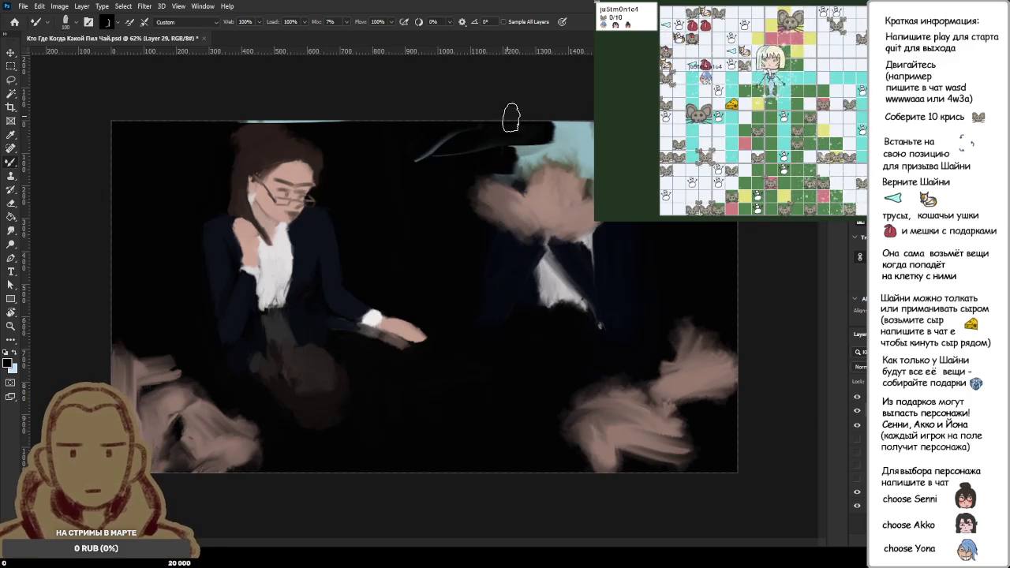
{"action": "left_click_drag", "start_coordinate": [492, 118], "coordinate": [587, 118]}
{"action": "mouse_move", "coordinate": [426, 164]}
{"action": "left_mouse_down"}
{"action": "mouse_move", "coordinate": [400, 181]}
{"action": "mouse_move", "coordinate": [596, 132]}
{"action": "left_mouse_up"}
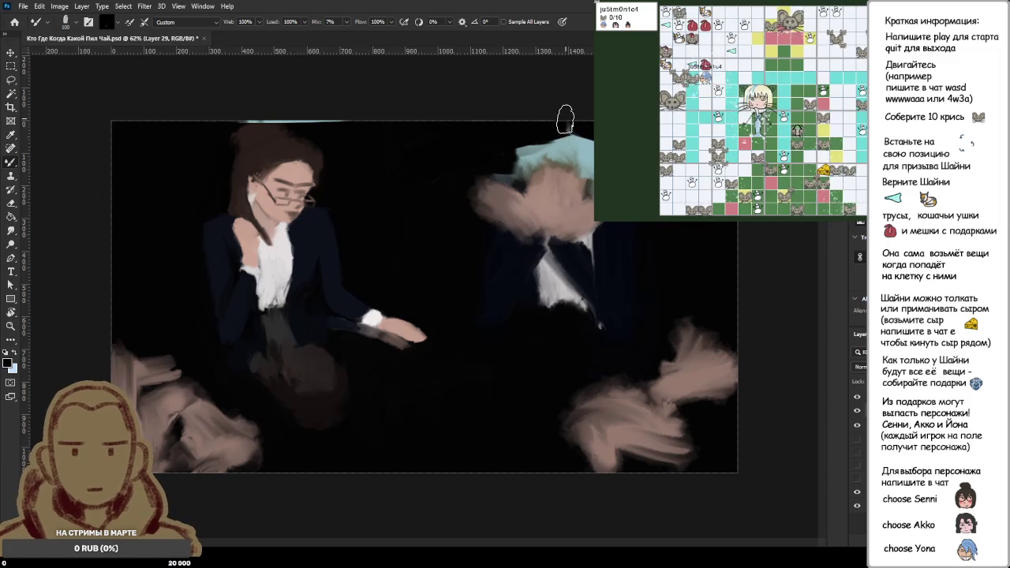
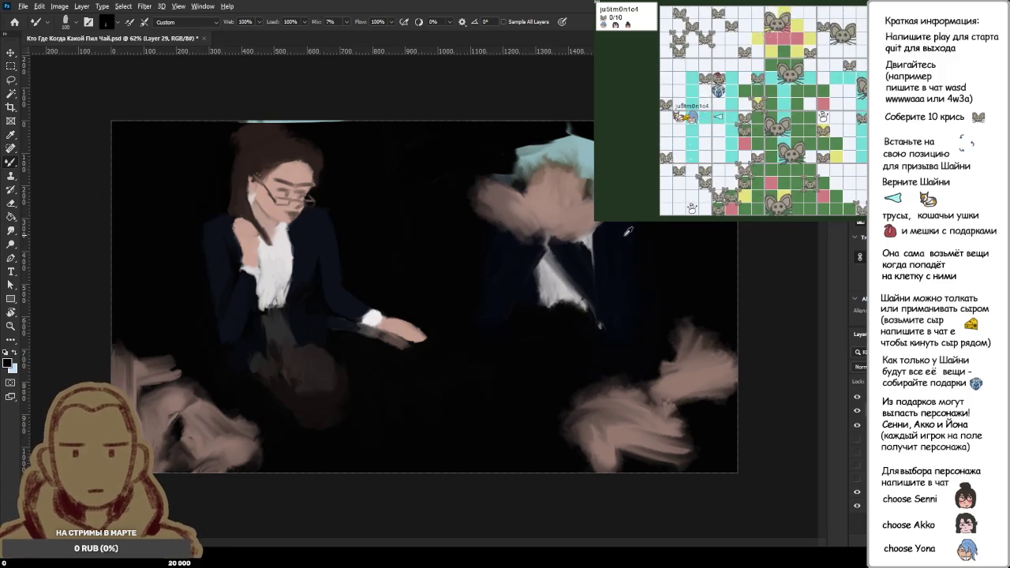
- Paint a light-blue sweep of hair and darken the skin around the right figure's face
{"action": "left_click", "coordinate": [590, 148], "text": "alt"}
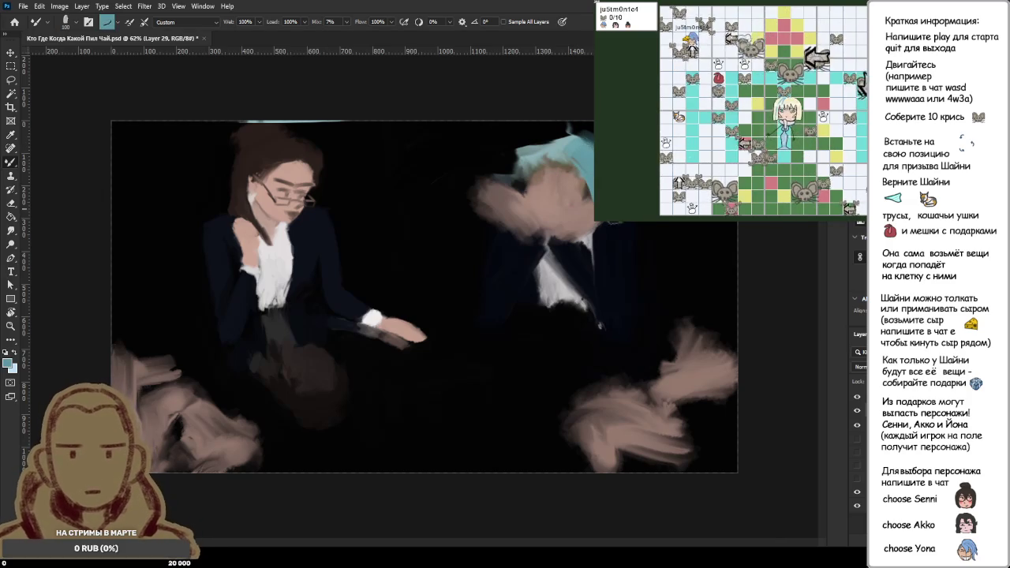
{"action": "left_click_drag", "start_coordinate": [568, 148], "coordinate": [519, 186]}
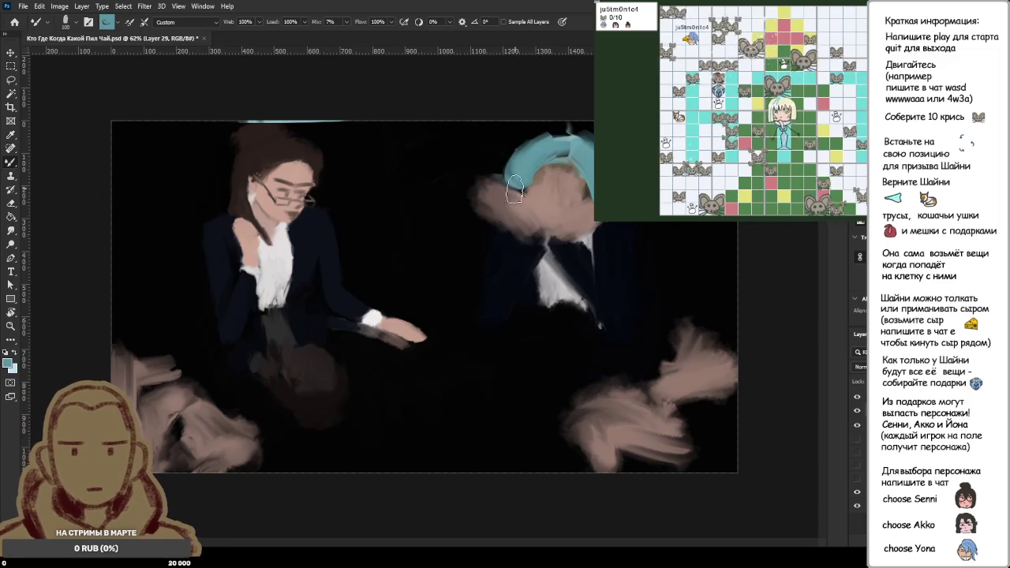
{"action": "left_click", "coordinate": [503, 255], "text": "alt"}
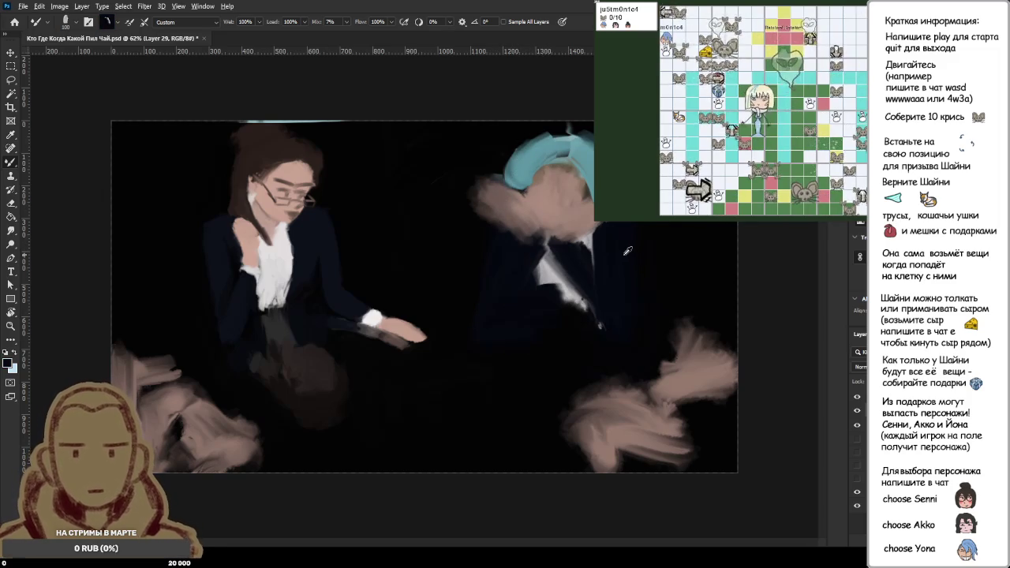
{"action": "left_click_drag", "start_coordinate": [619, 315], "coordinate": [597, 310]}
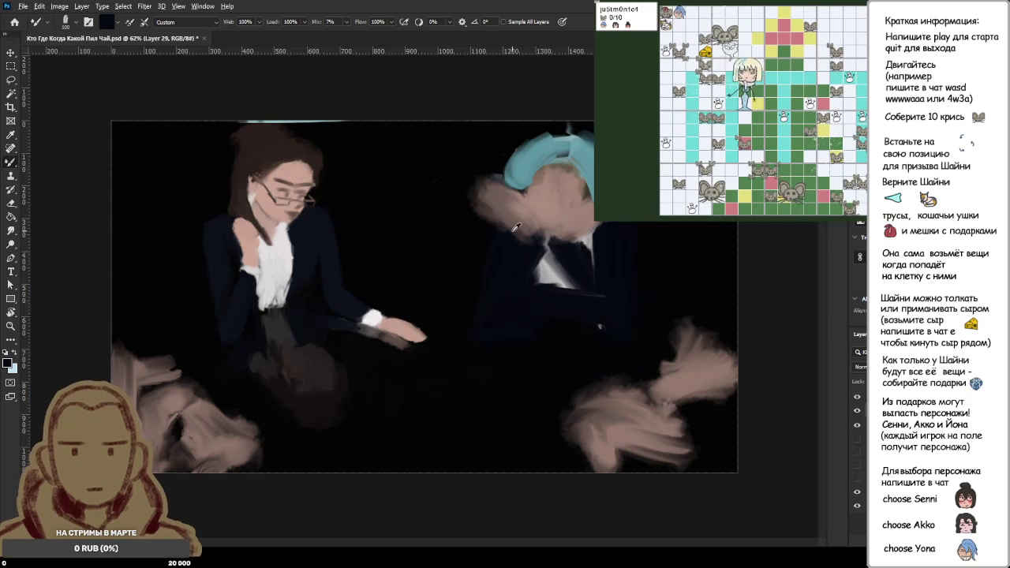
{"action": "mouse_move", "coordinate": [462, 178]}
{"action": "left_mouse_down"}
{"action": "mouse_move", "coordinate": [493, 217]}
{"action": "mouse_move", "coordinate": [521, 228]}
{"action": "left_mouse_up"}
{"action": "mouse_move", "coordinate": [487, 150]}
{"action": "left_mouse_down"}
{"action": "mouse_move", "coordinate": [520, 217]}
{"action": "mouse_move", "coordinate": [503, 164]}
{"action": "mouse_move", "coordinate": [497, 206]}
{"action": "mouse_move", "coordinate": [509, 199]}
{"action": "mouse_move", "coordinate": [513, 209]}
{"action": "left_mouse_up"}
{"action": "left_click_drag", "start_coordinate": [474, 169], "coordinate": [481, 214]}
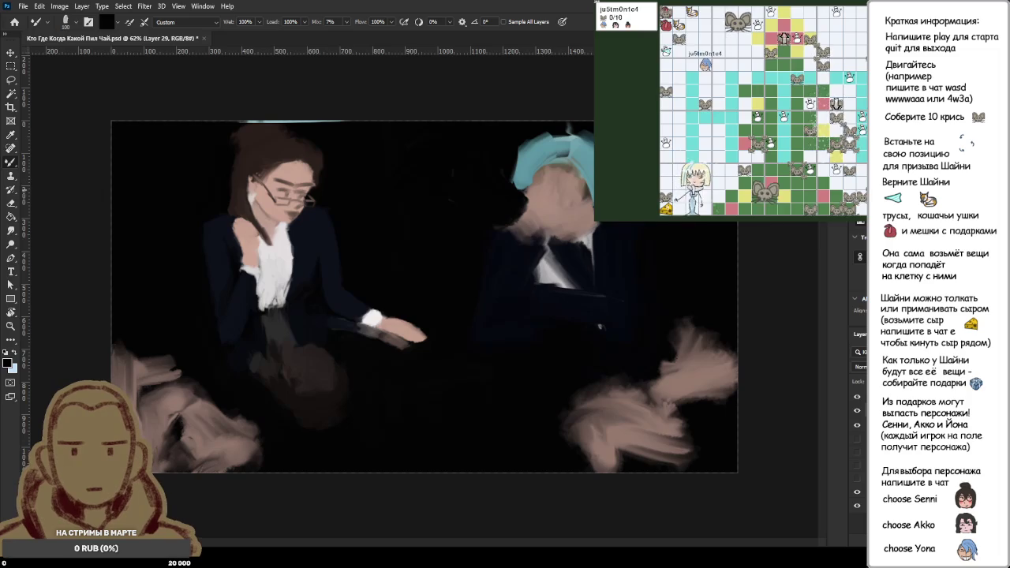
{"action": "left_click_drag", "start_coordinate": [497, 205], "coordinate": [533, 236]}
- Block in a light grey collar and shirt front on the right figure
{"action": "left_click", "coordinate": [560, 273], "text": "alt"}
{"action": "mouse_move", "coordinate": [557, 268]}
{"action": "left_mouse_down"}
{"action": "mouse_move", "coordinate": [525, 245]}
{"action": "mouse_move", "coordinate": [553, 252]}
{"action": "mouse_move", "coordinate": [580, 288]}
{"action": "left_mouse_up"}
{"action": "mouse_move", "coordinate": [552, 237]}
{"action": "left_mouse_down"}
{"action": "mouse_move", "coordinate": [584, 284]}
{"action": "mouse_move", "coordinate": [537, 276]}
{"action": "mouse_move", "coordinate": [584, 241]}
{"action": "mouse_move", "coordinate": [596, 268]}
{"action": "left_mouse_up"}
{"action": "left_click", "coordinate": [569, 256], "text": "alt"}
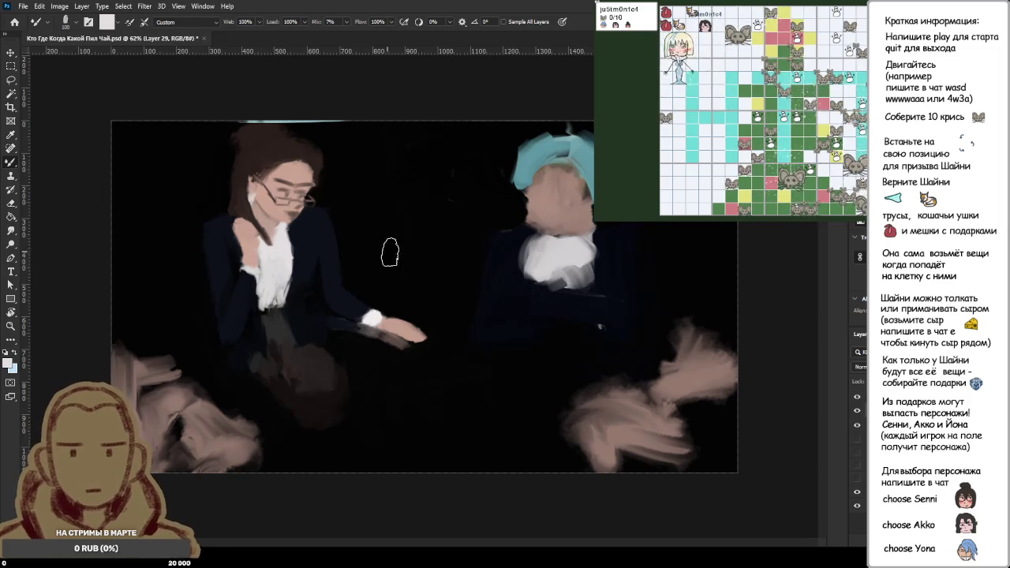
- Carry the white shirt paint down the right figure's chest toward the table
{"action": "left_click", "coordinate": [555, 255], "text": "alt"}
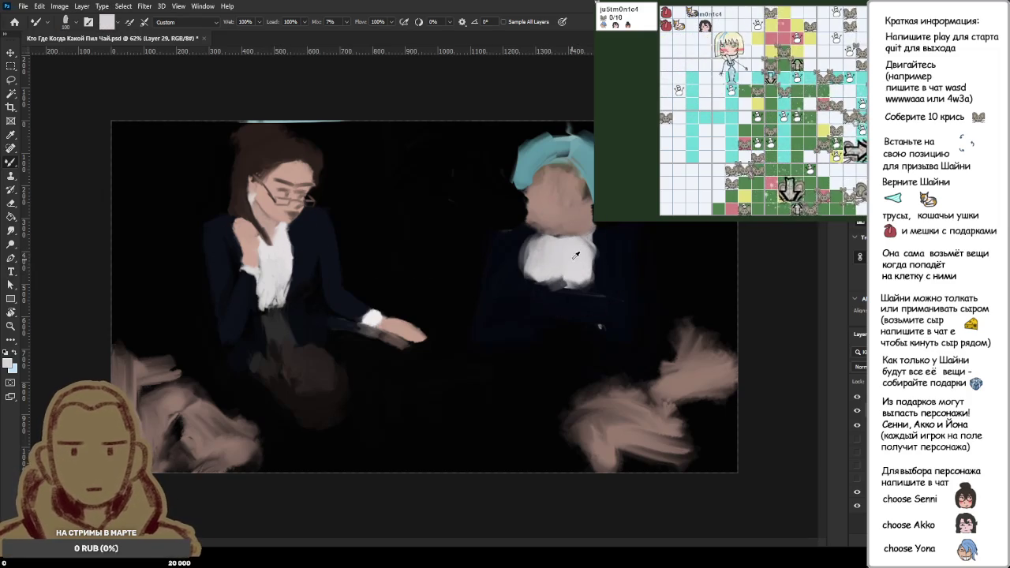
{"action": "left_click", "coordinate": [548, 257], "text": "alt"}
{"action": "mouse_move", "coordinate": [565, 288]}
{"action": "left_mouse_down"}
{"action": "mouse_move", "coordinate": [588, 280]}
{"action": "mouse_move", "coordinate": [564, 300]}
{"action": "left_mouse_up"}
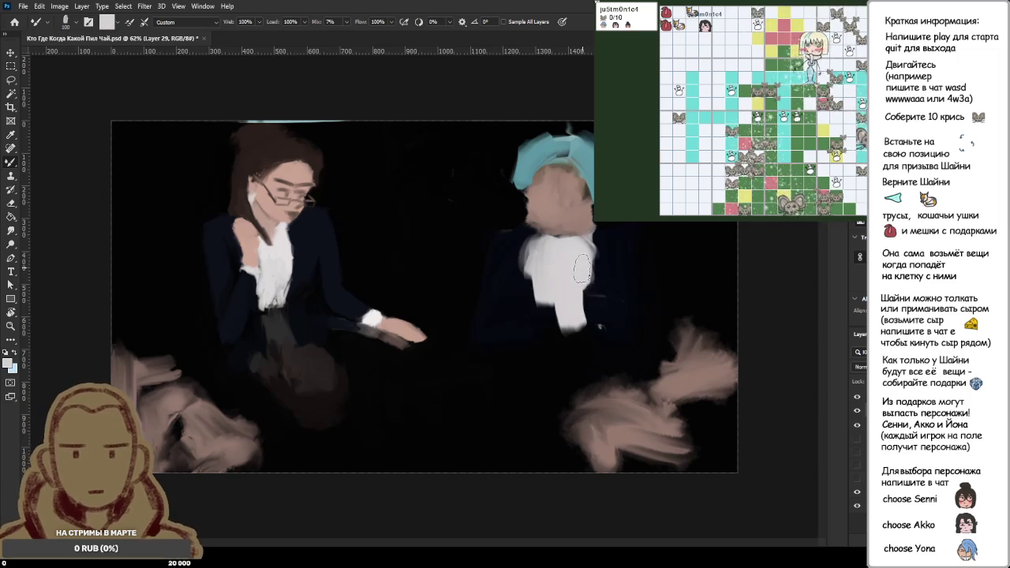
{"action": "left_click_drag", "start_coordinate": [584, 265], "coordinate": [563, 336]}
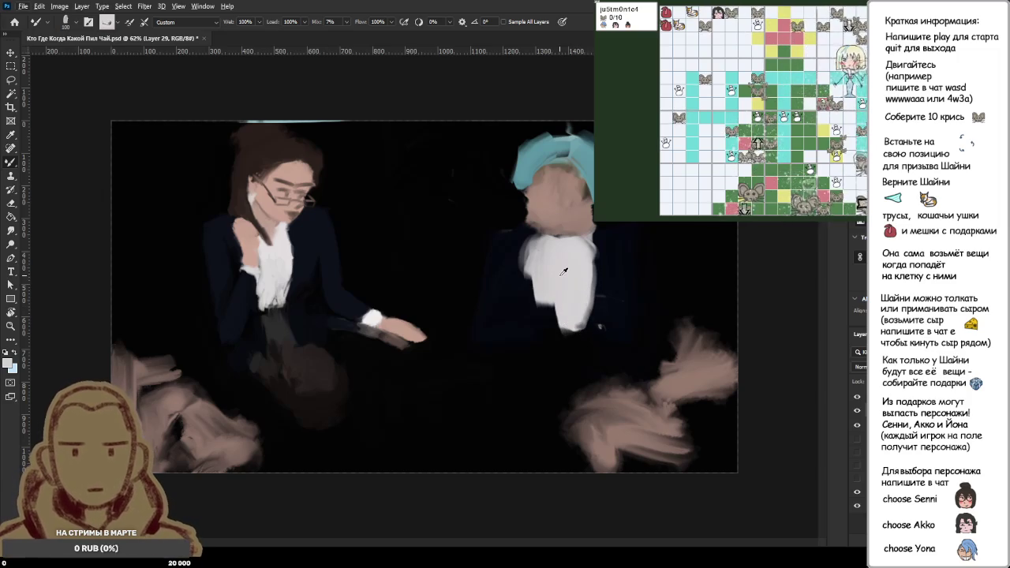
- Try a dark edge on the shirt's left side, undo it, and sample darker colours
{"action": "left_click", "coordinate": [521, 261], "text": "alt"}
{"action": "mouse_move", "coordinate": [529, 301]}
{"action": "left_mouse_down"}
{"action": "mouse_move", "coordinate": [541, 257]}
{"action": "mouse_move", "coordinate": [535, 308]}
{"action": "left_mouse_up"}
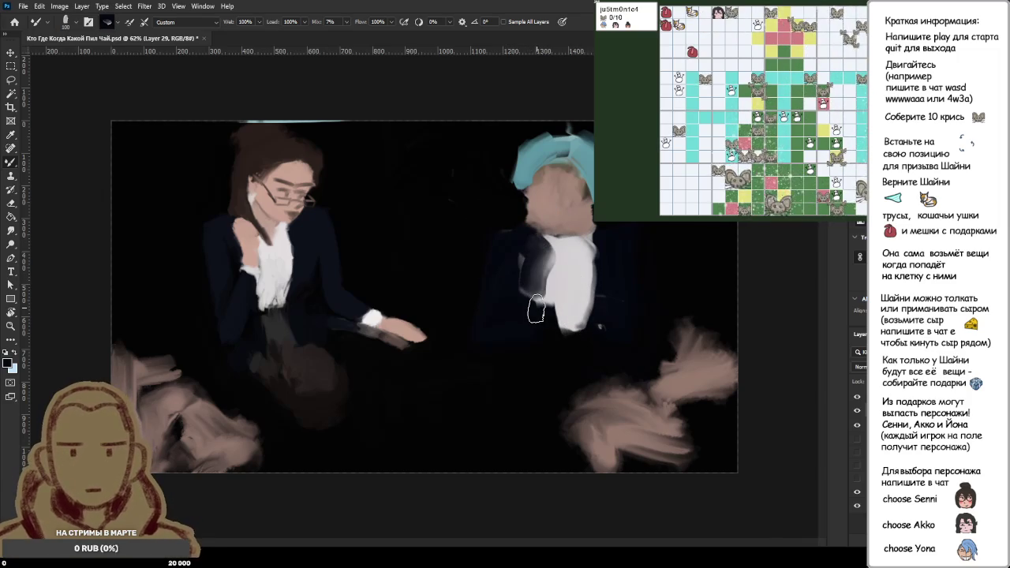
{"action": "key", "text": "ctrl+z"}
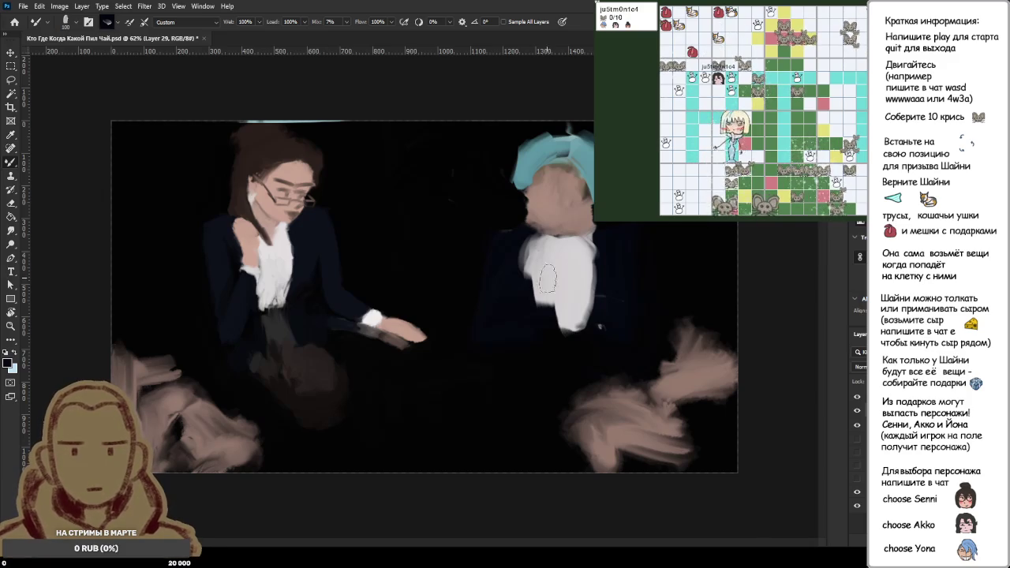
{"action": "left_click", "coordinate": [615, 250], "text": "alt"}
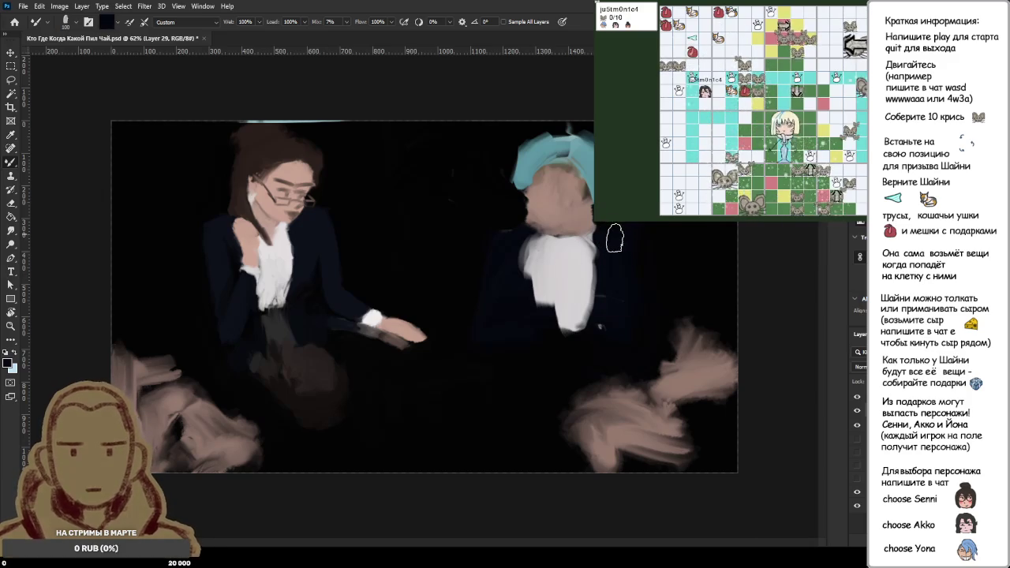
{"action": "left_click", "coordinate": [614, 265], "text": "alt"}
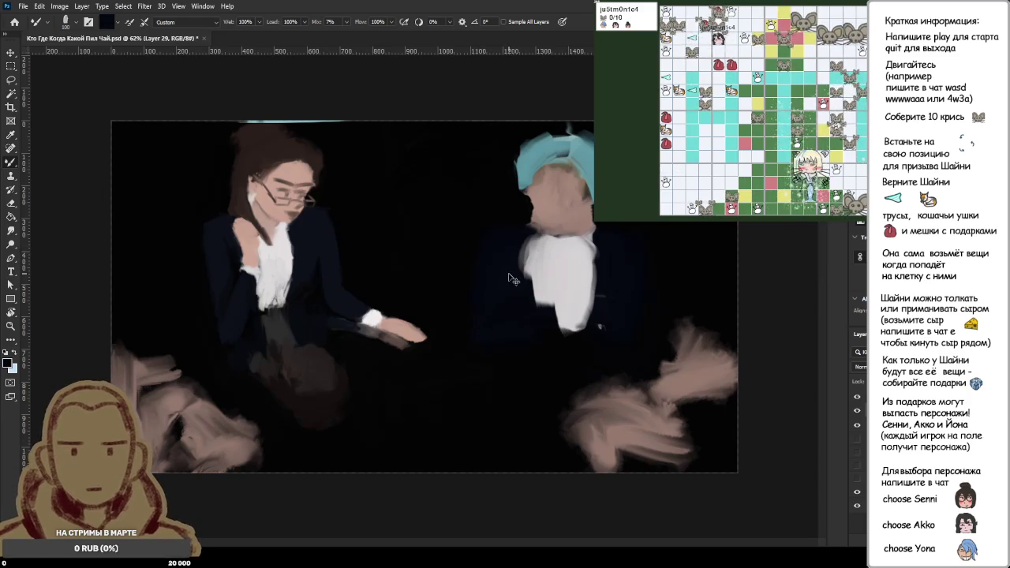
- Paint the dark suit colour along the left edge of the white shirt
{"action": "left_click", "coordinate": [513, 249], "text": "alt"}
{"action": "left_click_drag", "start_coordinate": [515, 243], "coordinate": [528, 300]}
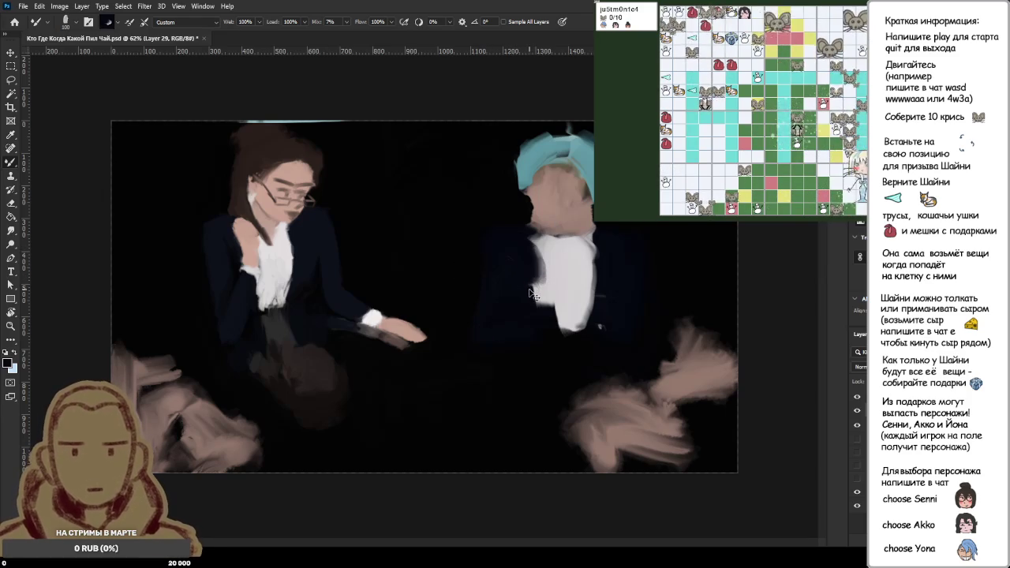
{"action": "left_click_drag", "start_coordinate": [520, 245], "coordinate": [531, 292]}
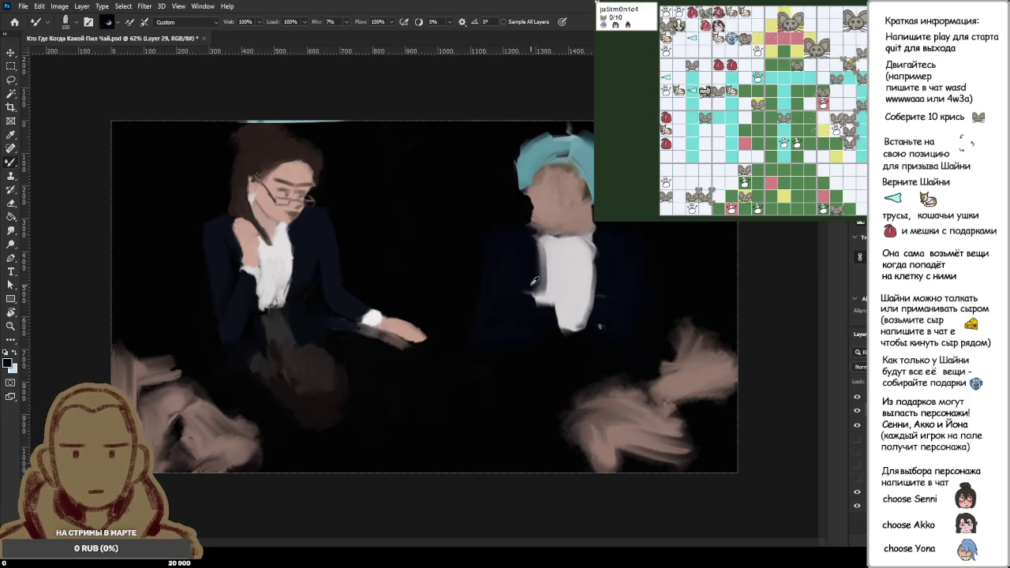
{"action": "left_click_drag", "start_coordinate": [536, 248], "coordinate": [528, 312]}
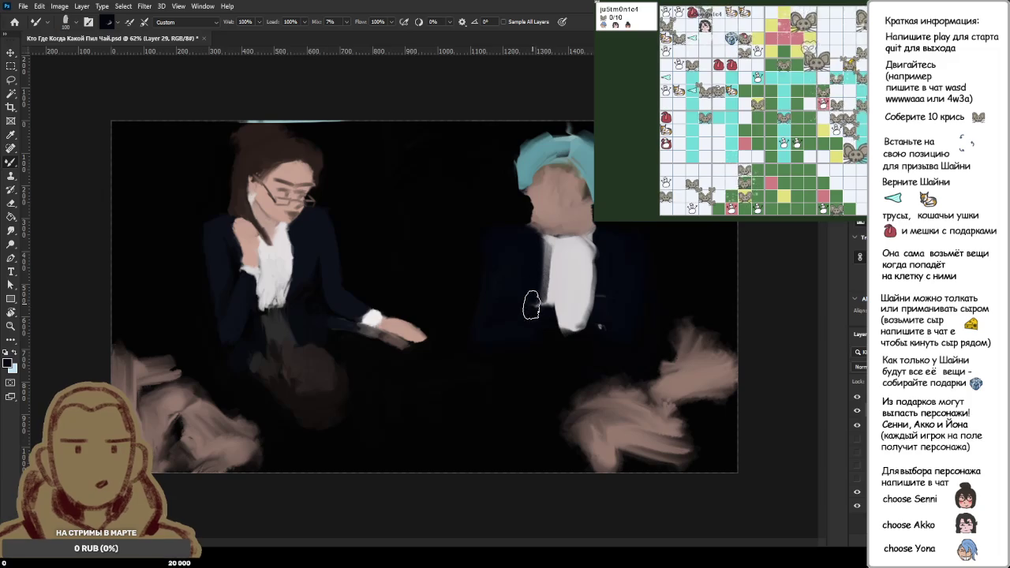
{"action": "left_click", "coordinate": [525, 262], "text": "alt"}
{"action": "left_click_drag", "start_coordinate": [535, 239], "coordinate": [531, 302]}
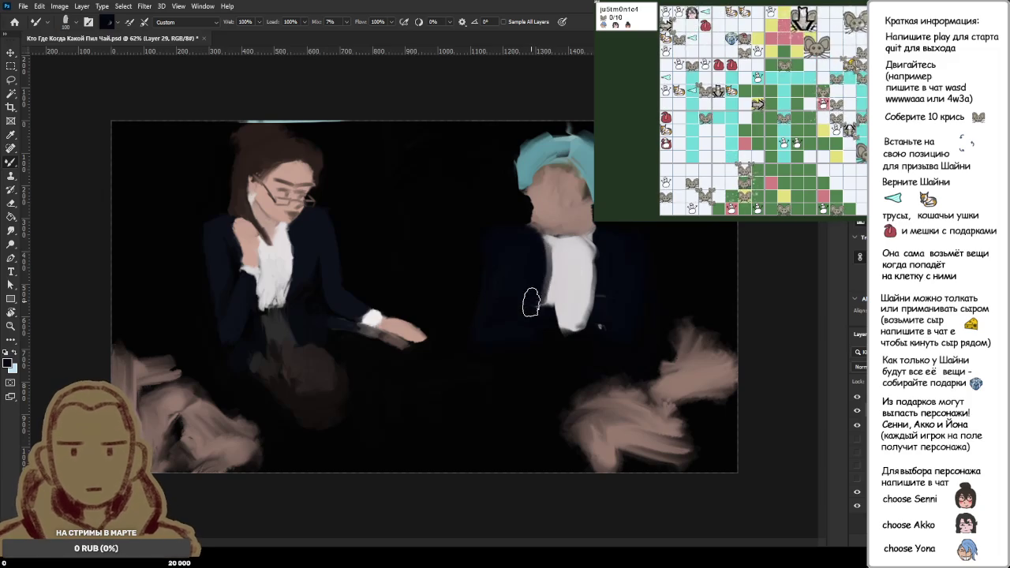
{"action": "left_click", "coordinate": [526, 249], "text": "alt"}
{"action": "left_click_drag", "start_coordinate": [531, 243], "coordinate": [546, 304]}
- Darken the shirt's right edge and extend light grey down the shirt front
{"action": "left_click", "coordinate": [602, 251], "text": "alt"}
{"action": "left_click_drag", "start_coordinate": [597, 263], "coordinate": [583, 331]}
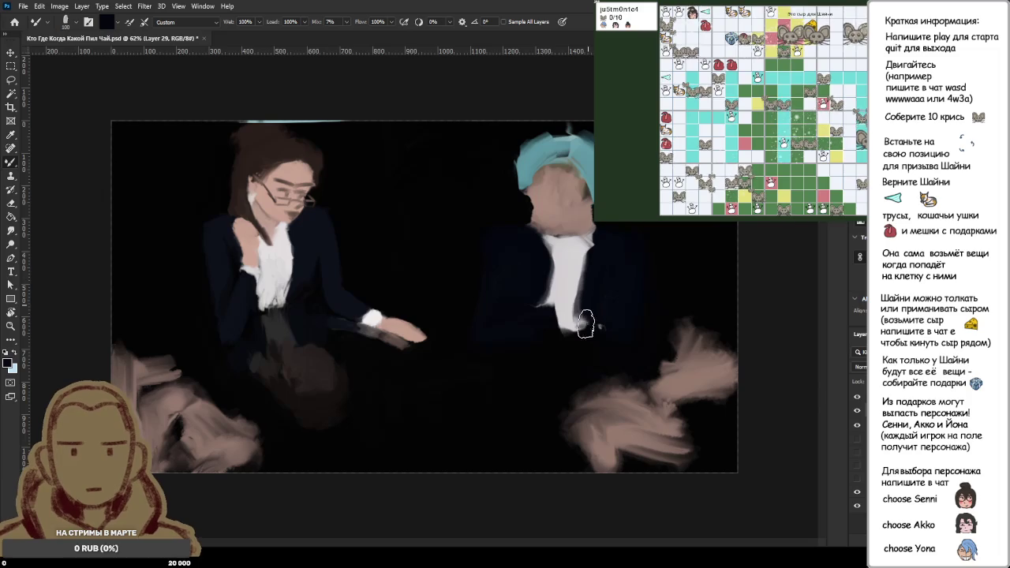
{"action": "mouse_move", "coordinate": [596, 237]}
{"action": "left_mouse_down"}
{"action": "mouse_move", "coordinate": [594, 276]}
{"action": "mouse_move", "coordinate": [550, 301]}
{"action": "left_mouse_up"}
{"action": "left_click", "coordinate": [562, 260], "text": "alt"}
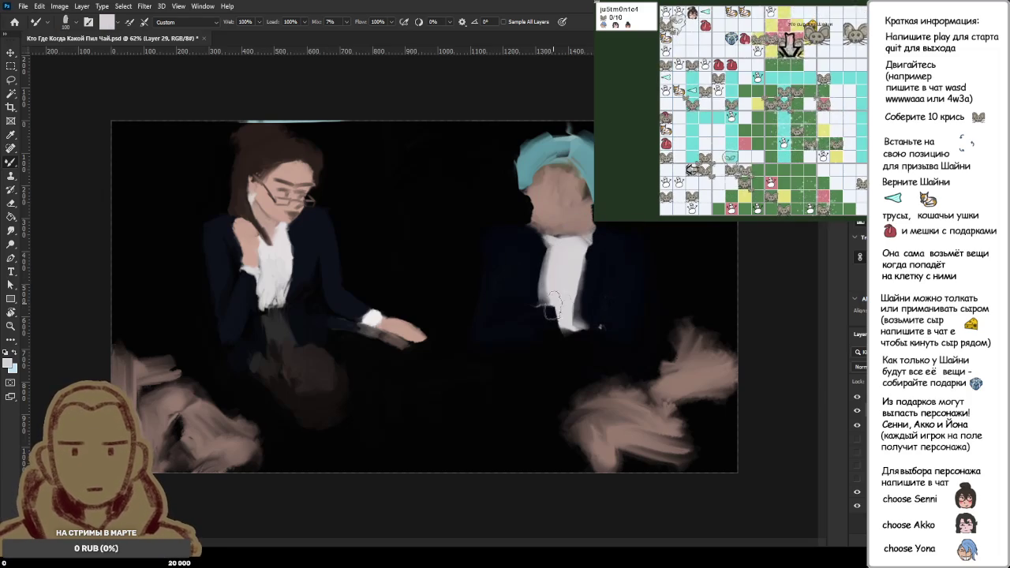
{"action": "left_click_drag", "start_coordinate": [569, 261], "coordinate": [573, 326]}
- Sample the hair's teal and repaint the right edge of the hair
{"action": "left_click", "coordinate": [606, 266], "text": "alt"}
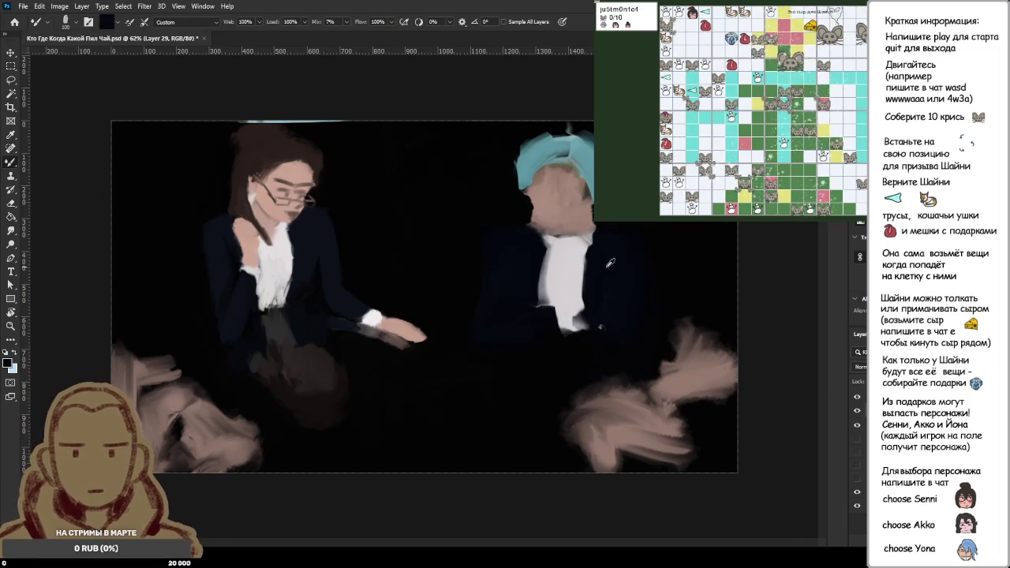
{"action": "left_click", "coordinate": [564, 158], "text": "alt"}
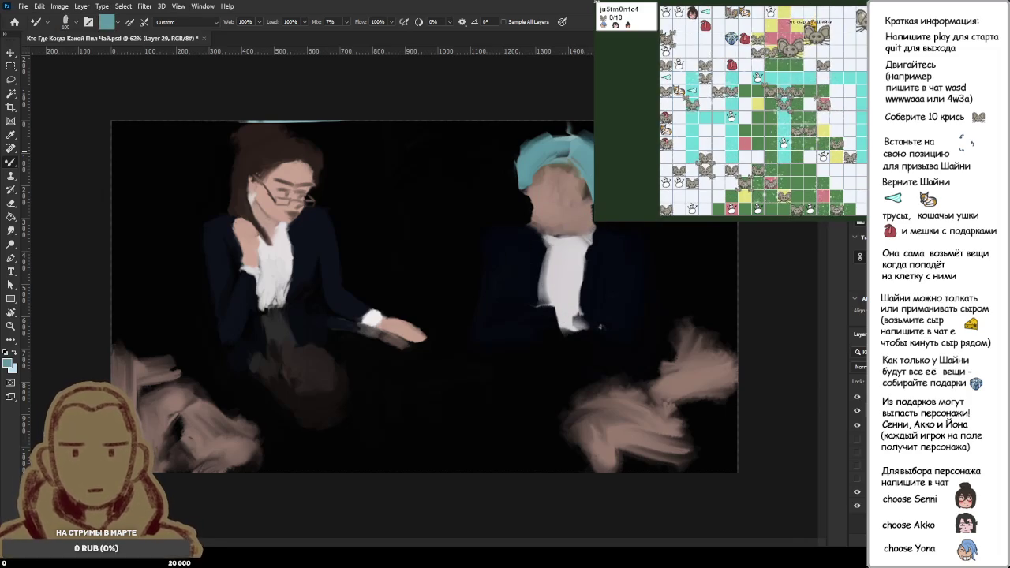
{"action": "left_click_drag", "start_coordinate": [584, 146], "coordinate": [590, 188]}
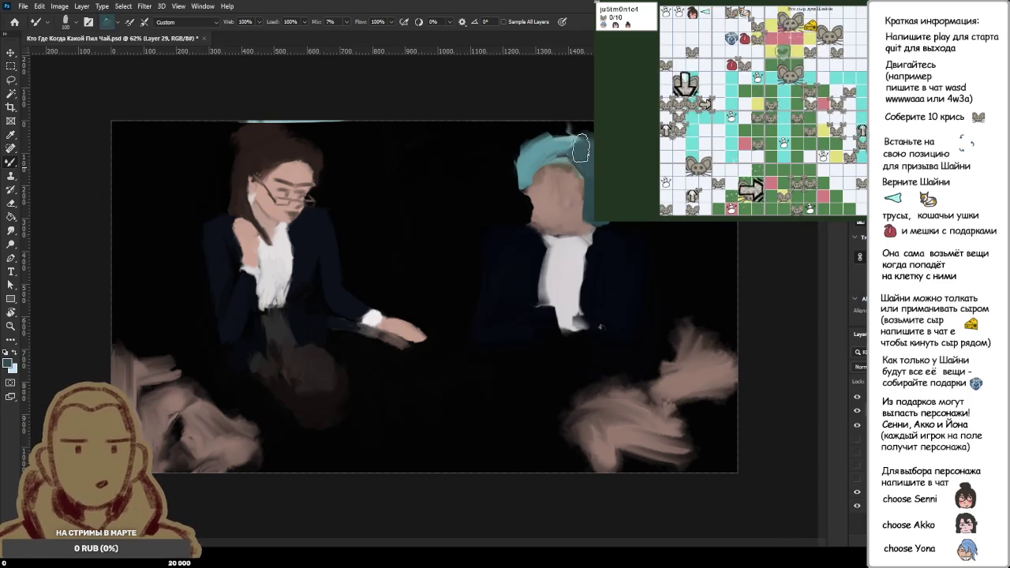
- Stroke teal down the left and right sides of the head so the hair reaches the shoulders
{"action": "mouse_move", "coordinate": [573, 150]}
{"action": "left_mouse_down"}
{"action": "mouse_move", "coordinate": [528, 205]}
{"action": "mouse_move", "coordinate": [541, 150]}
{"action": "left_mouse_up"}
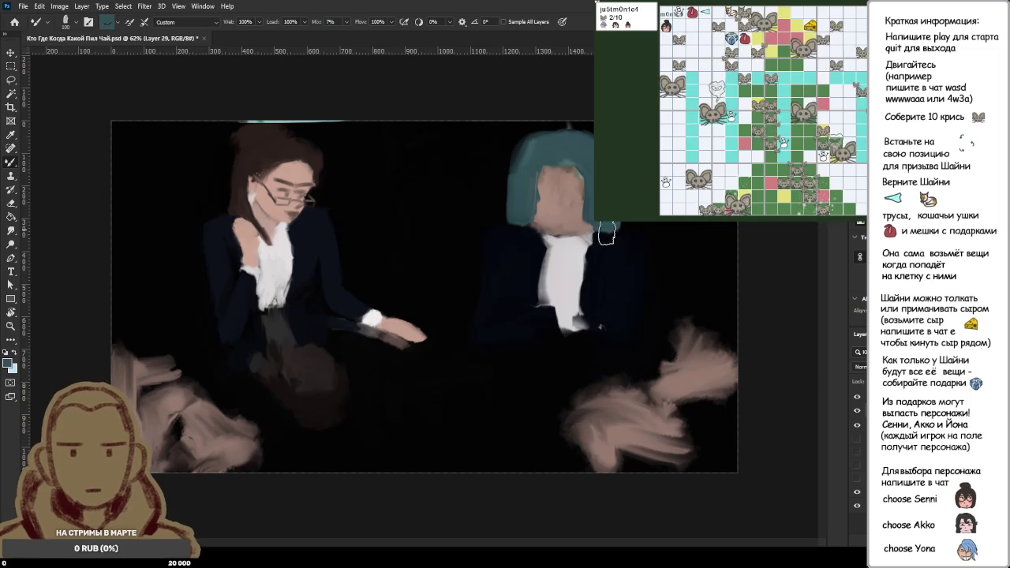
{"action": "left_click_drag", "start_coordinate": [604, 221], "coordinate": [588, 277]}
{"action": "left_click_drag", "start_coordinate": [604, 202], "coordinate": [594, 276]}
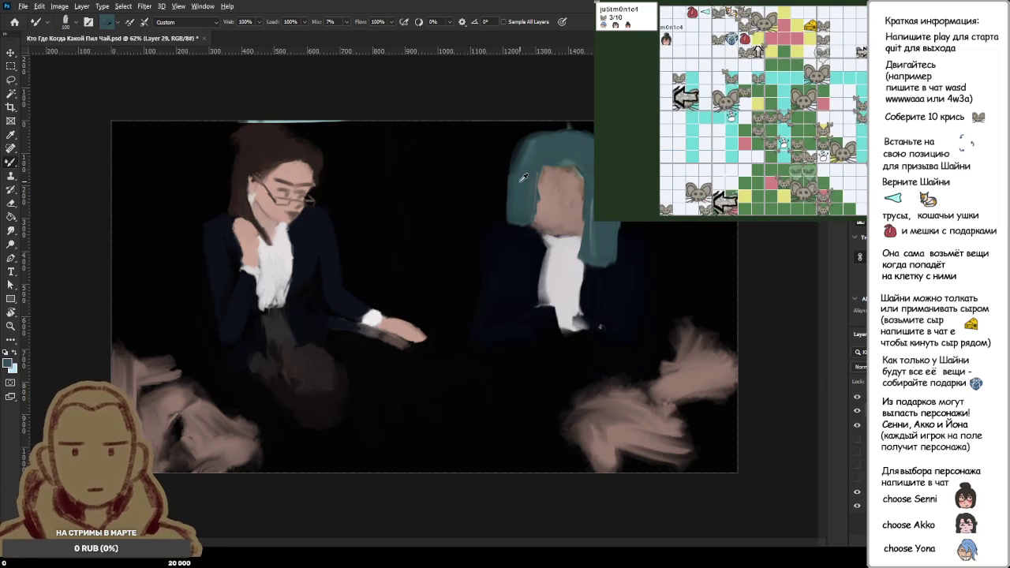
{"action": "left_click_drag", "start_coordinate": [522, 178], "coordinate": [511, 253]}
{"action": "left_click_drag", "start_coordinate": [513, 197], "coordinate": [517, 265]}
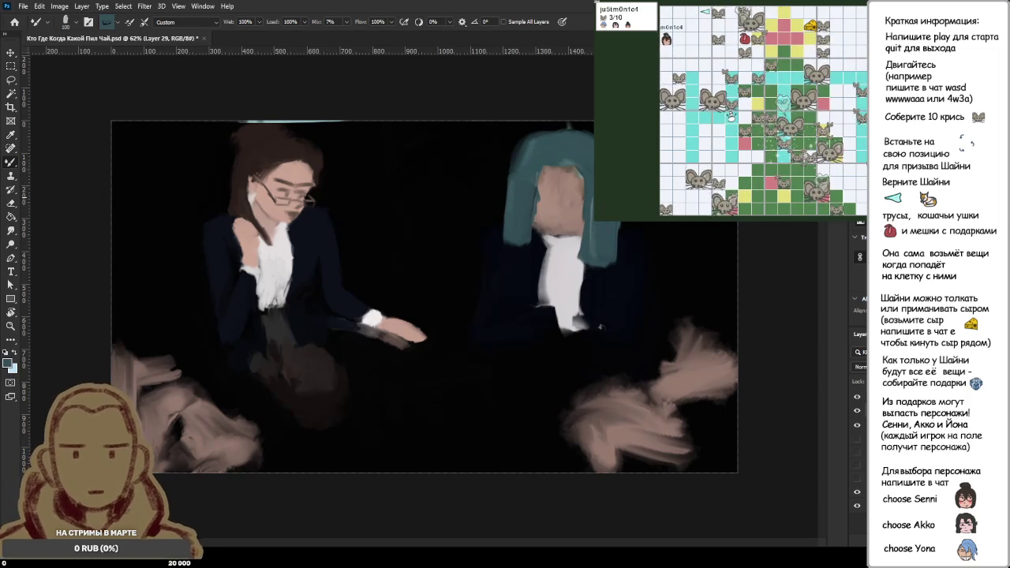
{"action": "left_click_drag", "start_coordinate": [516, 207], "coordinate": [512, 254]}
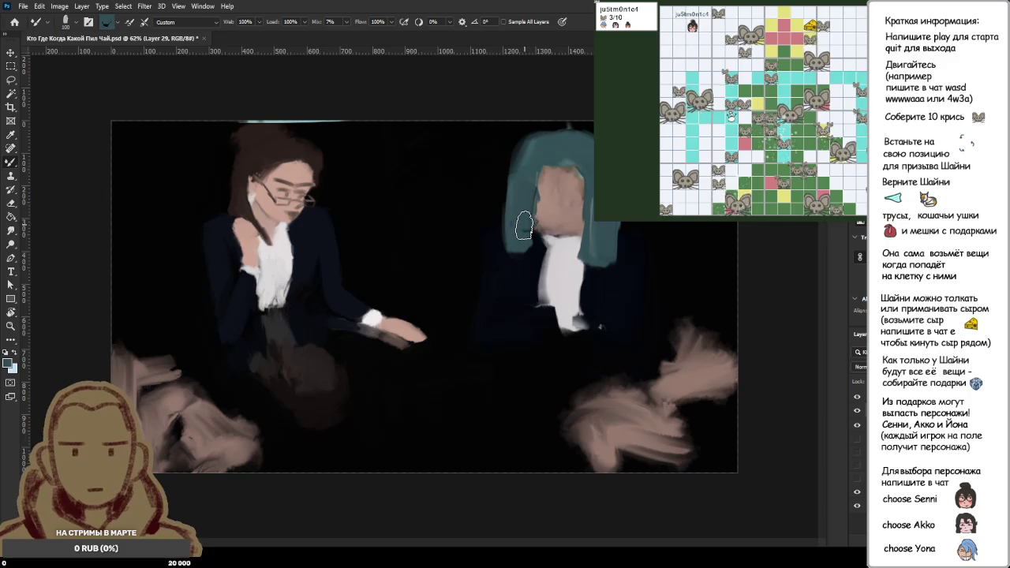
{"action": "mouse_move", "coordinate": [524, 202]}
{"action": "left_mouse_down"}
{"action": "mouse_move", "coordinate": [522, 259]}
{"action": "mouse_move", "coordinate": [515, 221]}
{"action": "mouse_move", "coordinate": [581, 251]}
{"action": "left_mouse_up"}
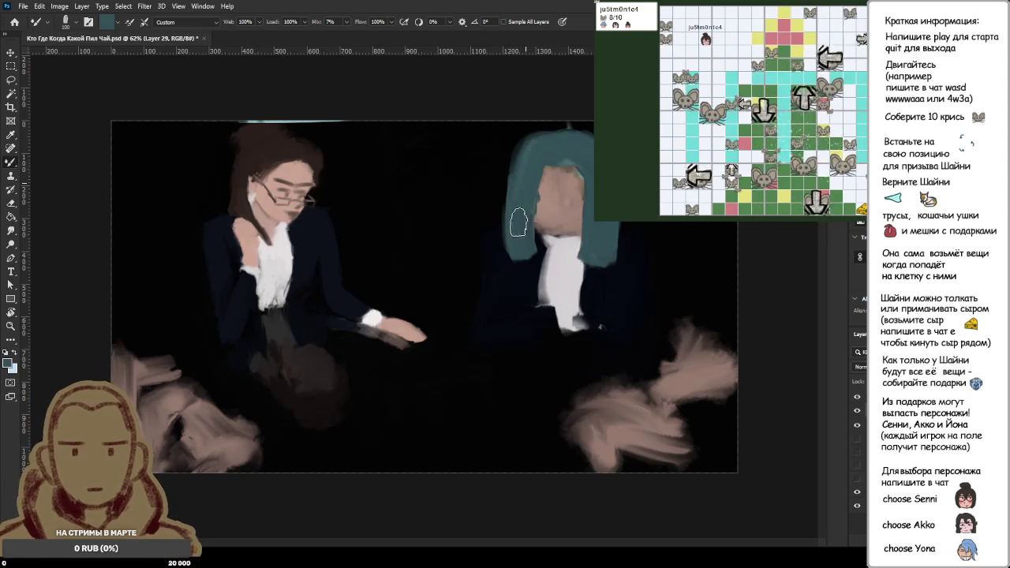
{"action": "scroll", "coordinate": [536, 221], "scroll_direction": "down", "scroll_amount": 2}
- Sample skin and dark teal, check the zoom, and shrink the brush to about 60 px
{"action": "scroll", "coordinate": [565, 227], "scroll_direction": "down", "scroll_amount": 2}
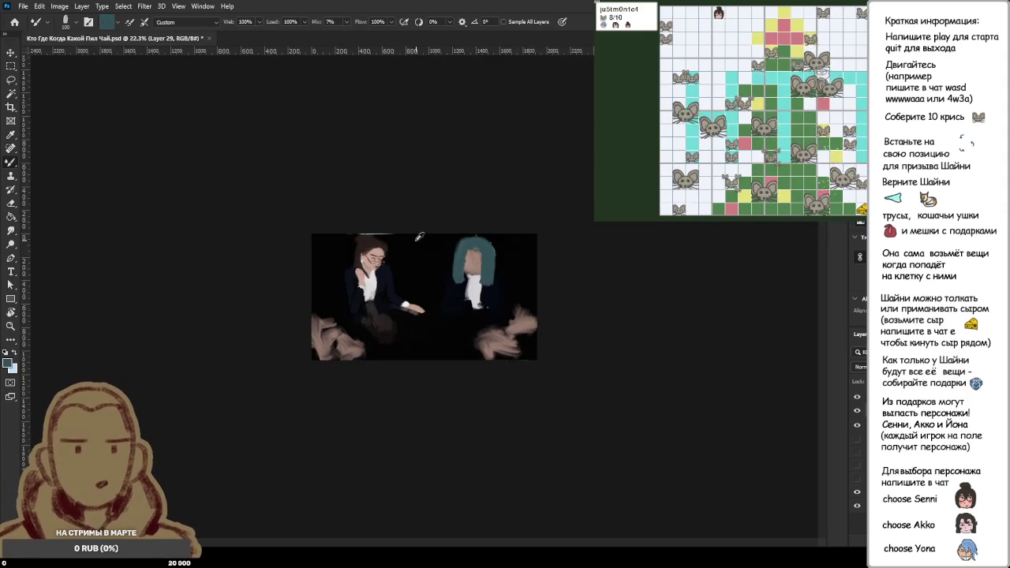
{"action": "scroll", "coordinate": [442, 258], "scroll_direction": "up", "scroll_amount": 1}
{"action": "scroll", "coordinate": [442, 258], "scroll_direction": "up", "scroll_amount": 2}
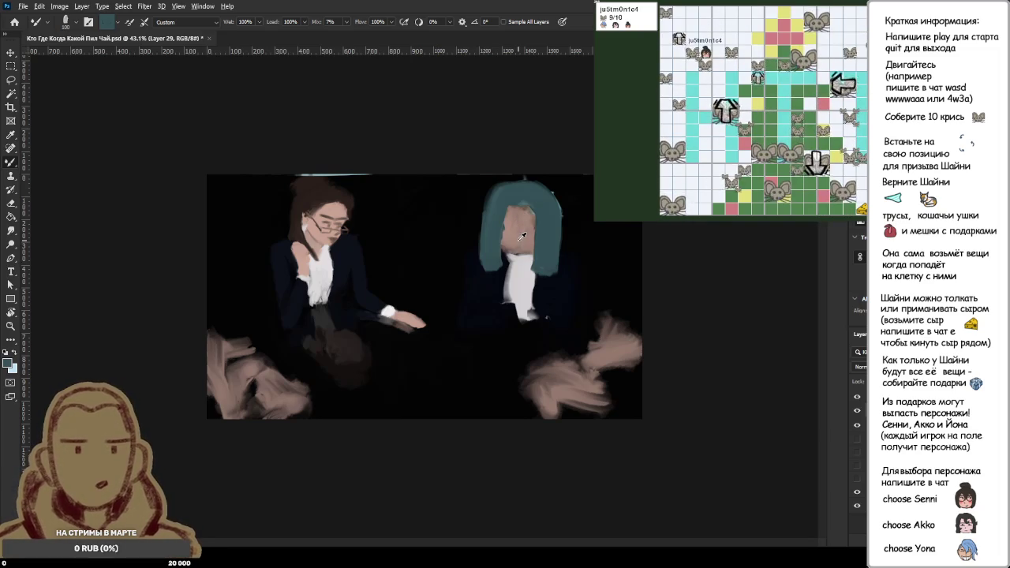
{"action": "left_click", "coordinate": [519, 235], "text": "alt"}
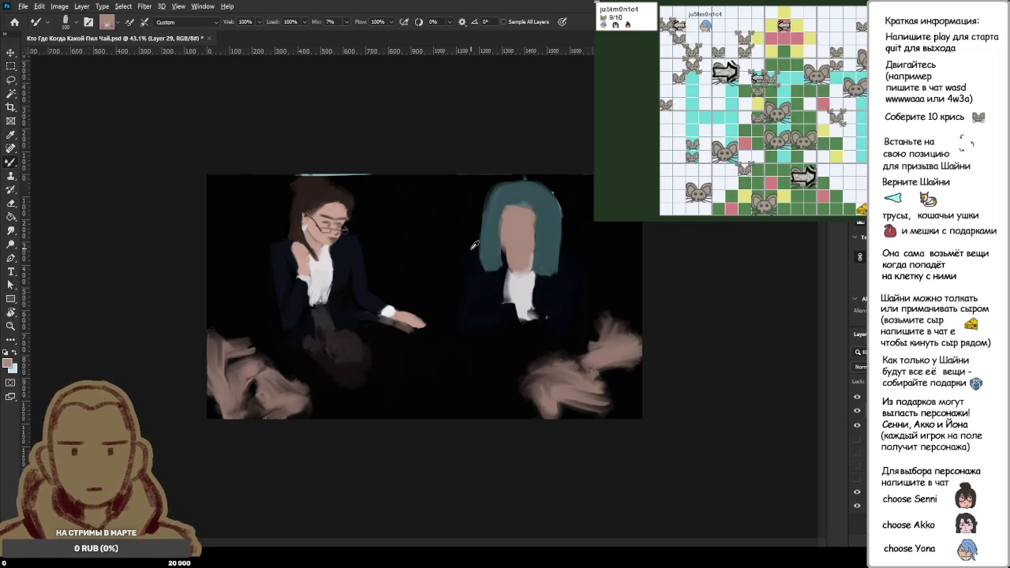
{"action": "scroll", "coordinate": [474, 246], "scroll_direction": "up", "scroll_amount": 5}
{"action": "left_click", "coordinate": [547, 232], "text": "alt"}
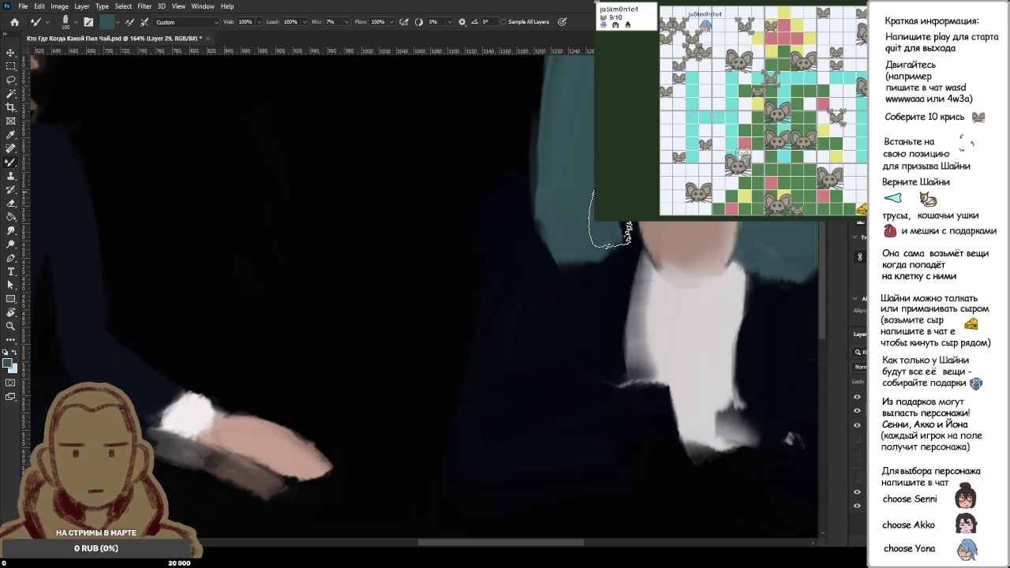
{"action": "scroll", "coordinate": [634, 246], "scroll_direction": "down", "scroll_amount": 3}
{"action": "scroll", "coordinate": [599, 254], "scroll_direction": "down", "scroll_amount": 2}
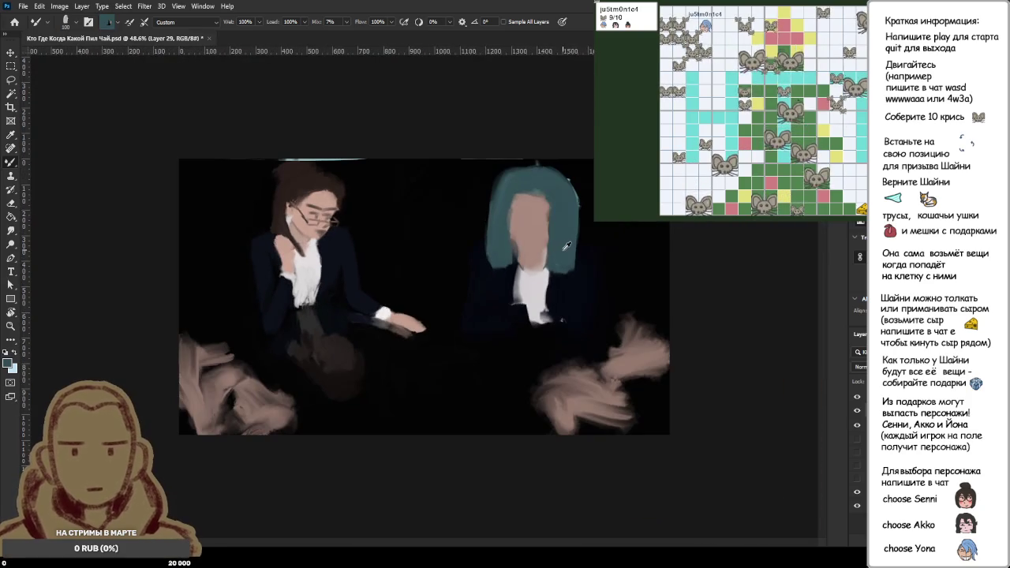
{"action": "scroll", "coordinate": [549, 257], "scroll_direction": "down", "scroll_amount": 1}
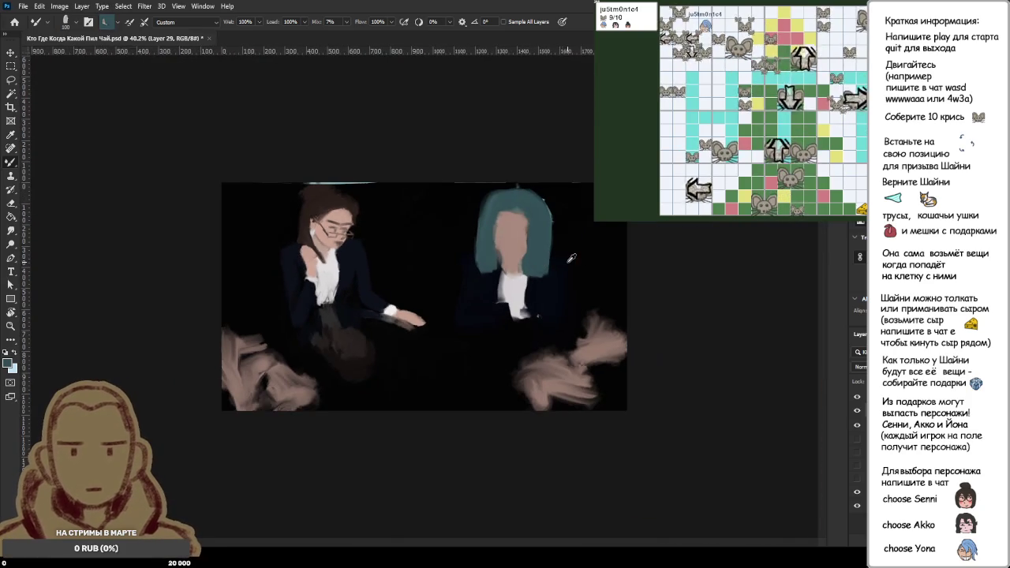
{"action": "scroll", "coordinate": [550, 247], "scroll_direction": "down", "scroll_amount": 1}
{"action": "scroll", "coordinate": [550, 243], "scroll_direction": "up", "scroll_amount": 1}
{"action": "scroll", "coordinate": [551, 237], "scroll_direction": "up", "scroll_amount": 1}
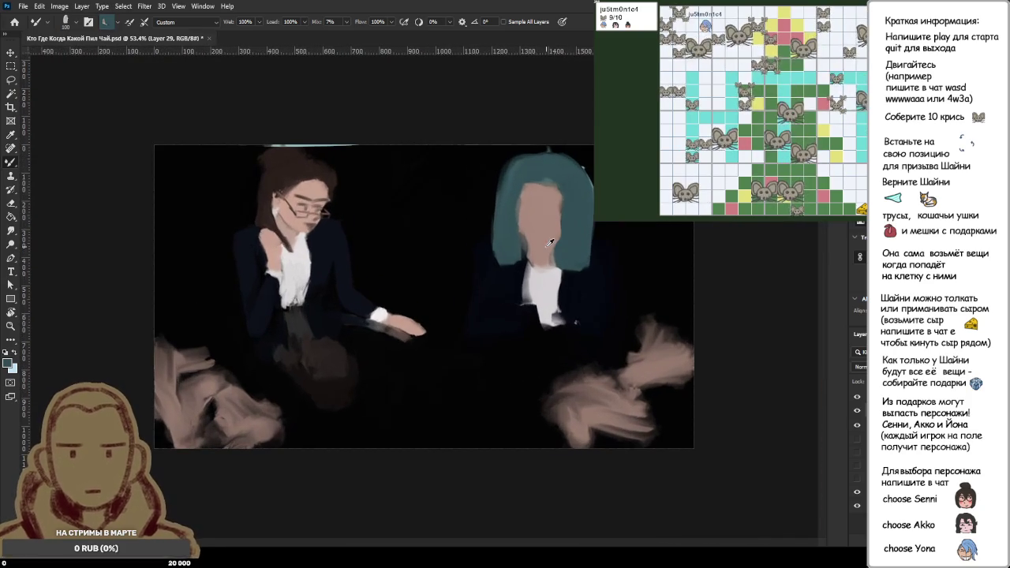
{"action": "key", "text": "bracketleft"}
{"action": "key", "text": "bracketleft"}
{"action": "key", "text": "bracketleft"}
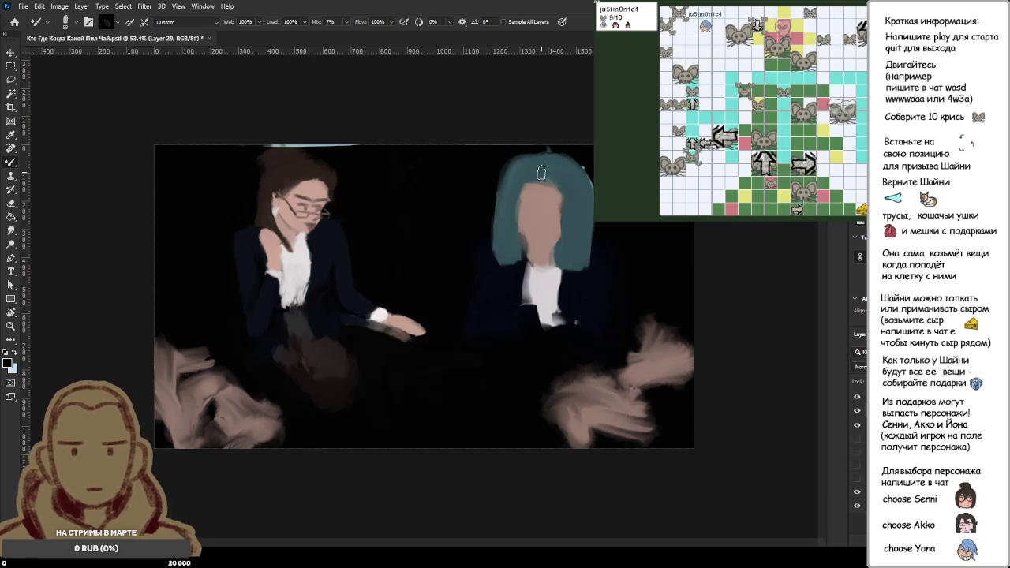
- Sample the teal hair colour and extend the hair's lower right edge with one stroke
{"action": "left_click", "coordinate": [551, 164], "text": "alt"}
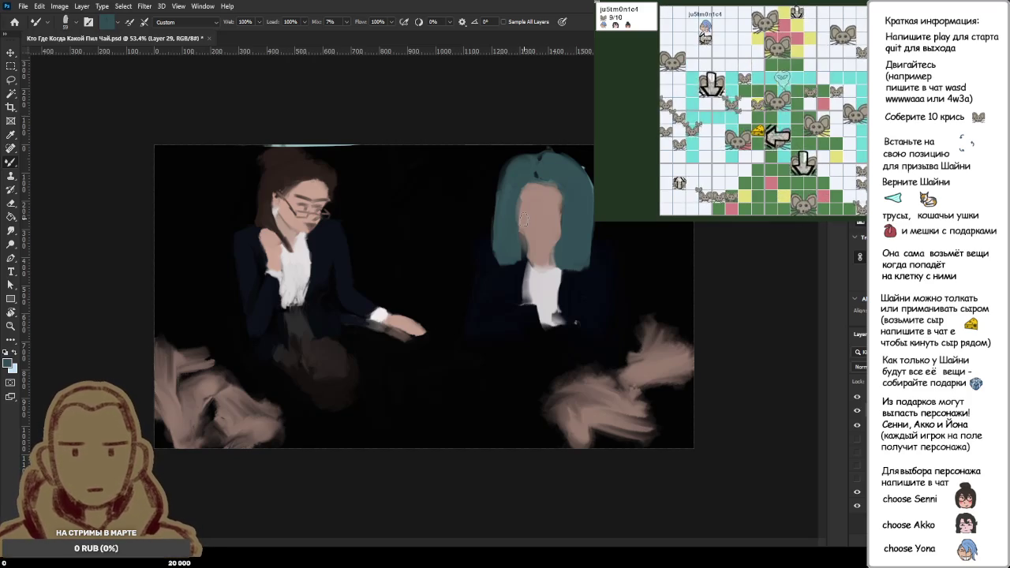
{"action": "left_click", "coordinate": [539, 211], "text": "alt"}
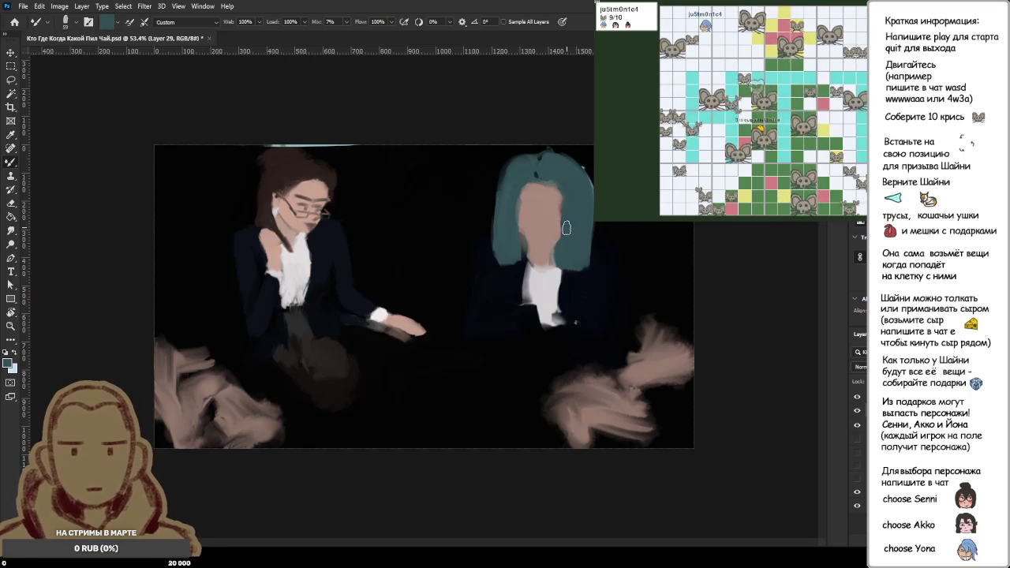
{"action": "left_click", "coordinate": [566, 236], "text": "alt"}
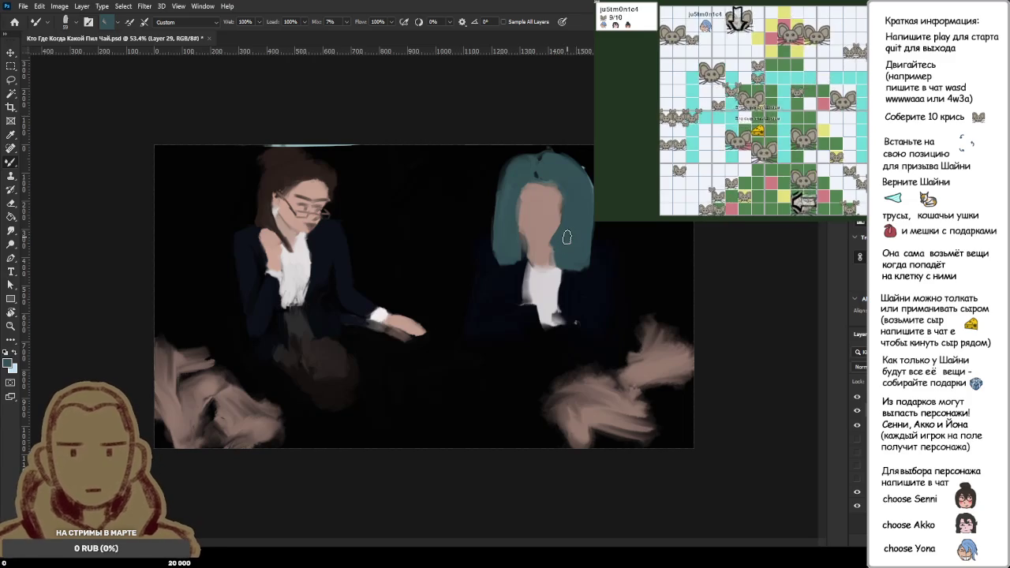
{"action": "left_click_drag", "start_coordinate": [558, 260], "coordinate": [582, 273]}
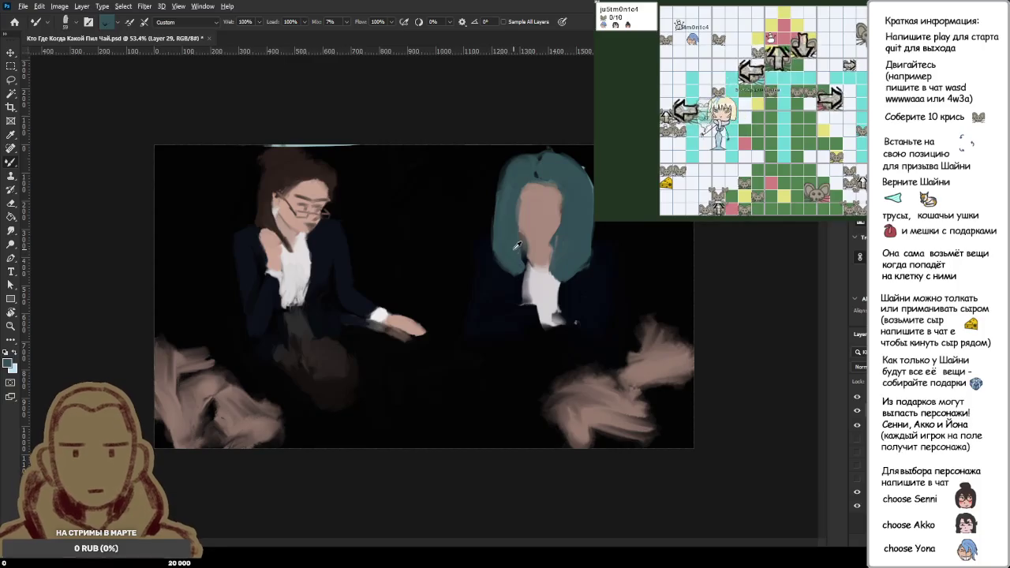
{"action": "scroll", "coordinate": [553, 245], "scroll_direction": "down", "scroll_amount": 3}
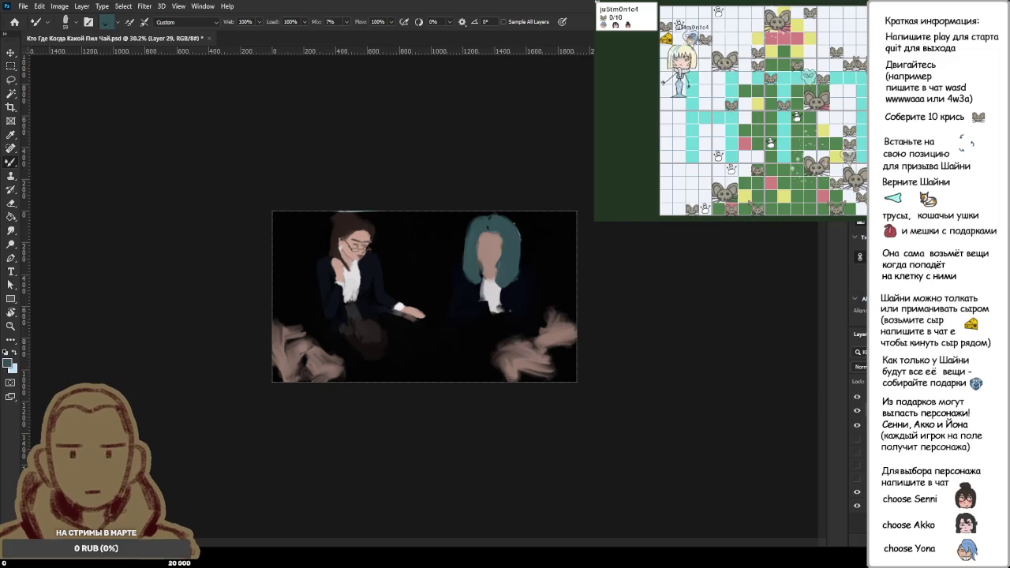
- Zoom in, try widening the teal hair's left edge, then undo that stroke
{"action": "key", "text": "ctrl+plus"}
{"action": "key", "text": "ctrl+plus"}
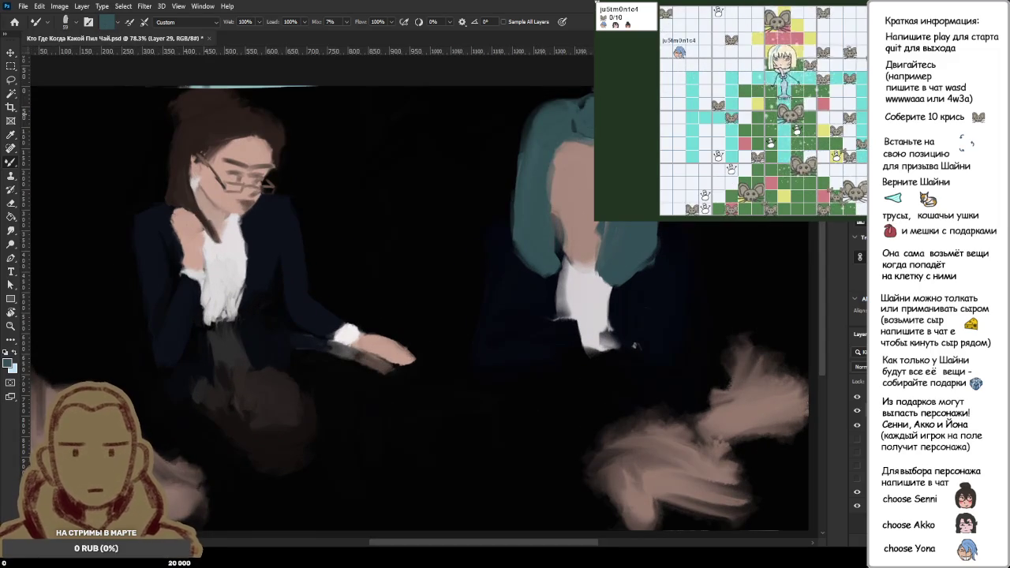
{"action": "left_click_drag", "start_coordinate": [556, 106], "coordinate": [509, 253]}
{"action": "key", "text": "ctrl+z"}
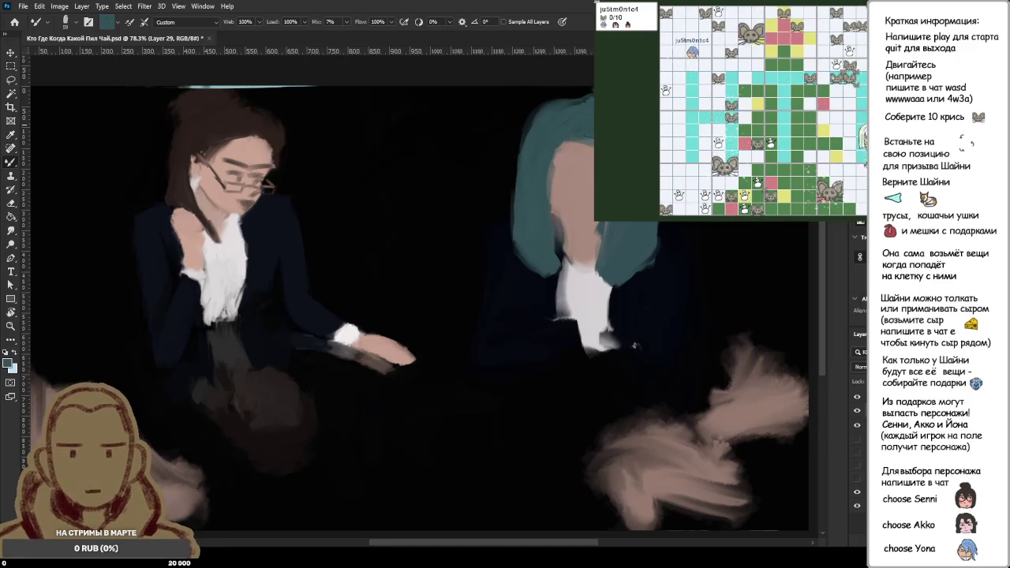
{"action": "left_click", "coordinate": [480, 116], "text": "alt"}
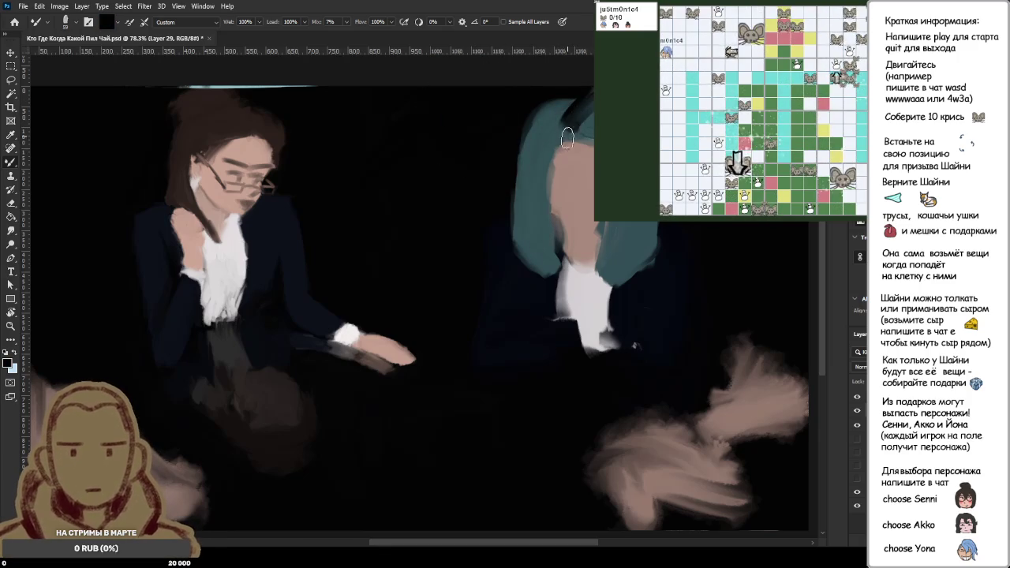
{"action": "left_click", "coordinate": [572, 125], "text": "alt"}
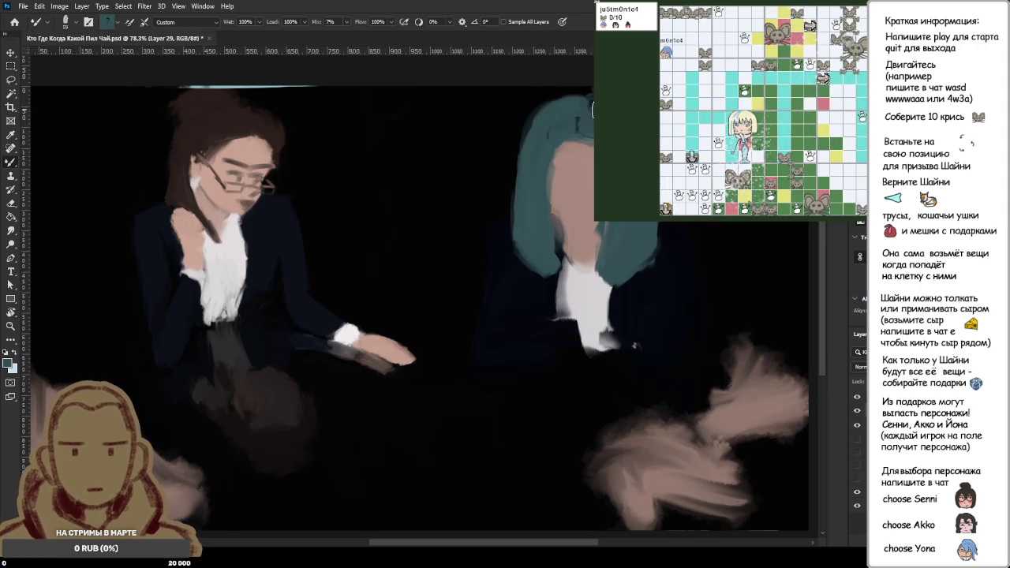
- Sample the face's skin tone and paint it over the hair at the face's left edge
{"action": "scroll", "coordinate": [564, 125], "scroll_direction": "up", "scroll_amount": 1}
{"action": "scroll", "coordinate": [564, 125], "scroll_direction": "down", "scroll_amount": 4}
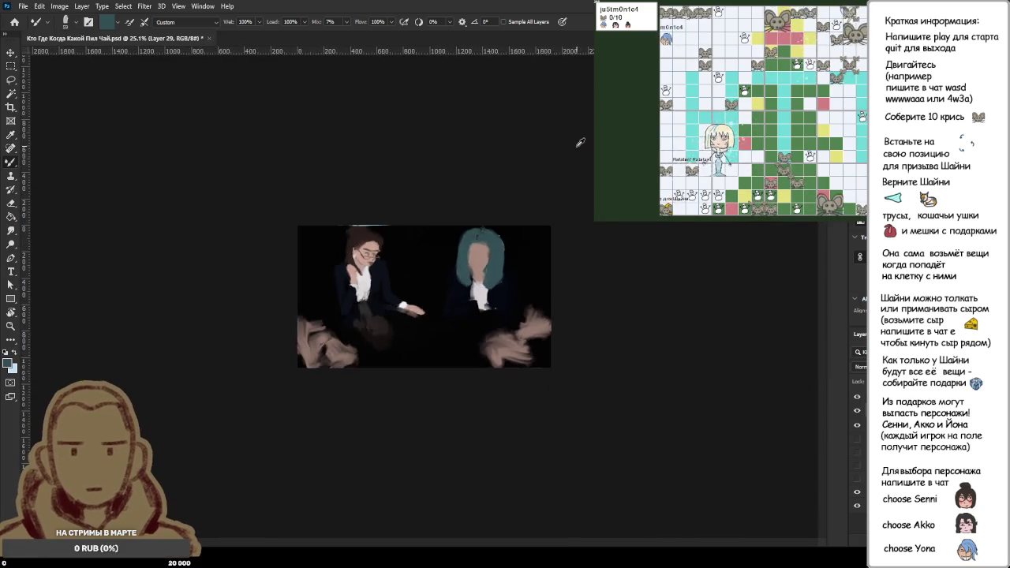
{"action": "scroll", "coordinate": [576, 127], "scroll_direction": "up", "scroll_amount": 2}
{"action": "scroll", "coordinate": [584, 127], "scroll_direction": "up", "scroll_amount": 2}
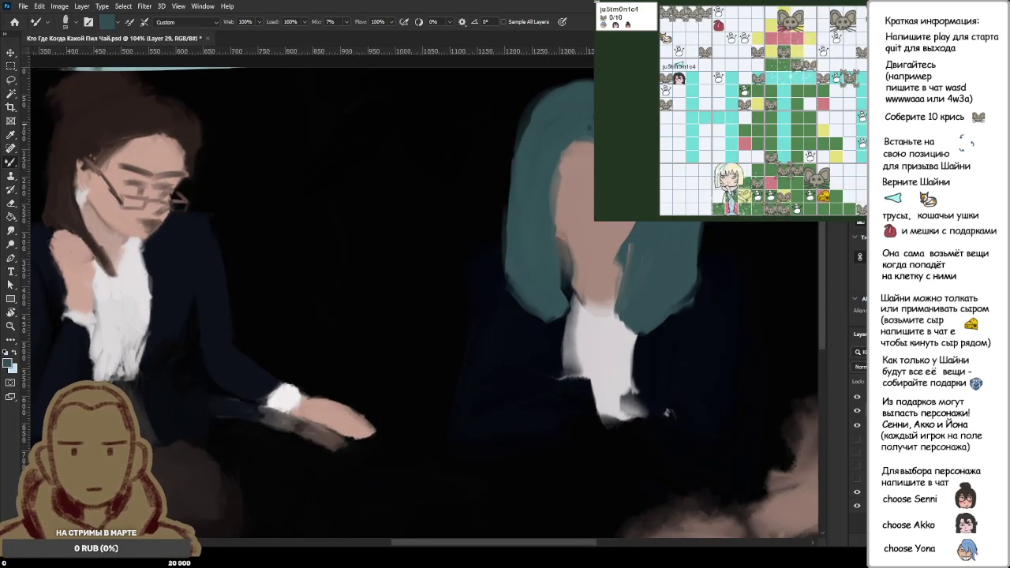
{"action": "left_click", "coordinate": [590, 150], "text": "alt"}
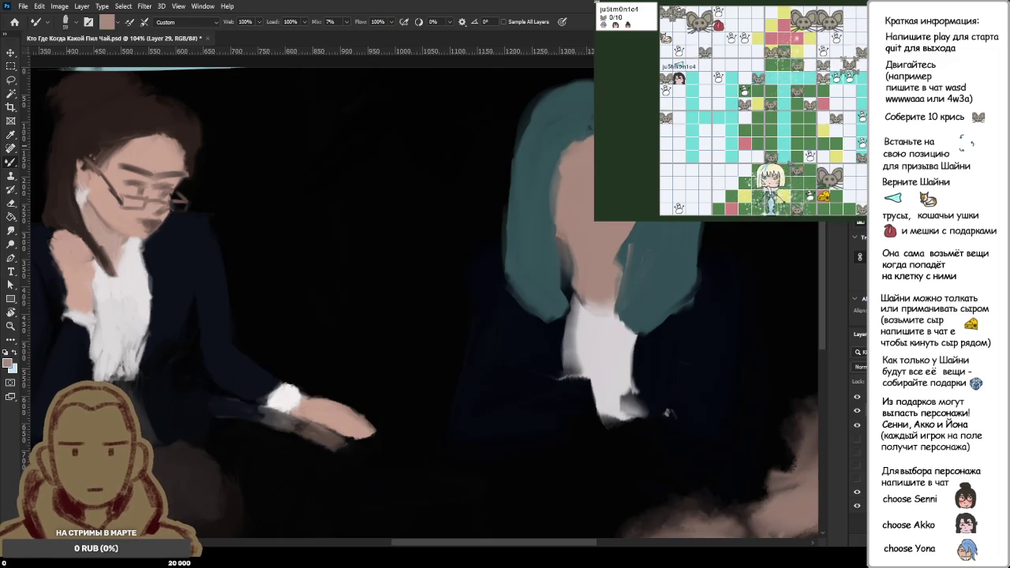
{"action": "left_click_drag", "start_coordinate": [561, 154], "coordinate": [558, 206]}
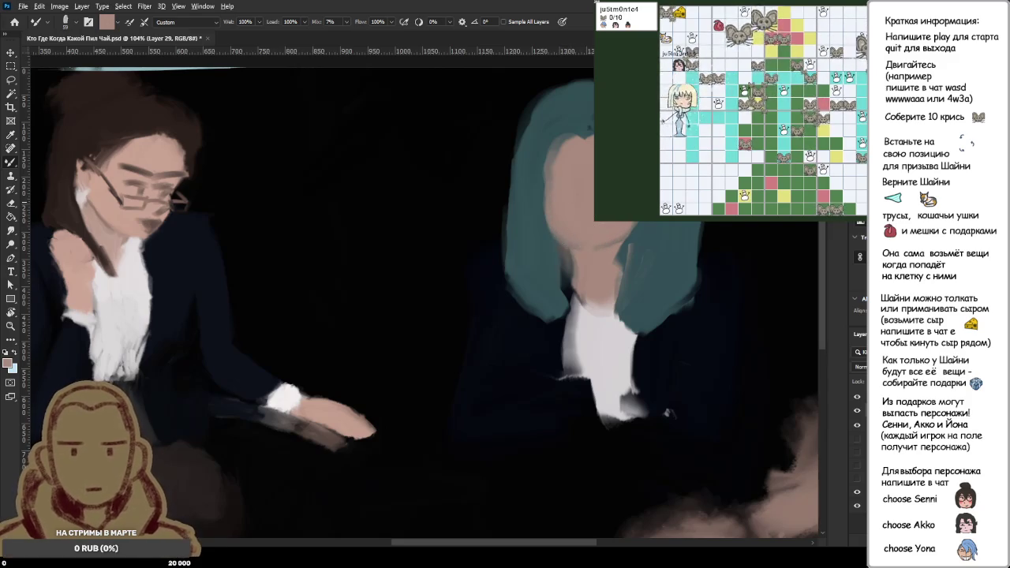
{"action": "scroll", "coordinate": [575, 212], "scroll_direction": "down", "scroll_amount": 3}
{"action": "scroll", "coordinate": [563, 212], "scroll_direction": "down", "scroll_amount": 2}
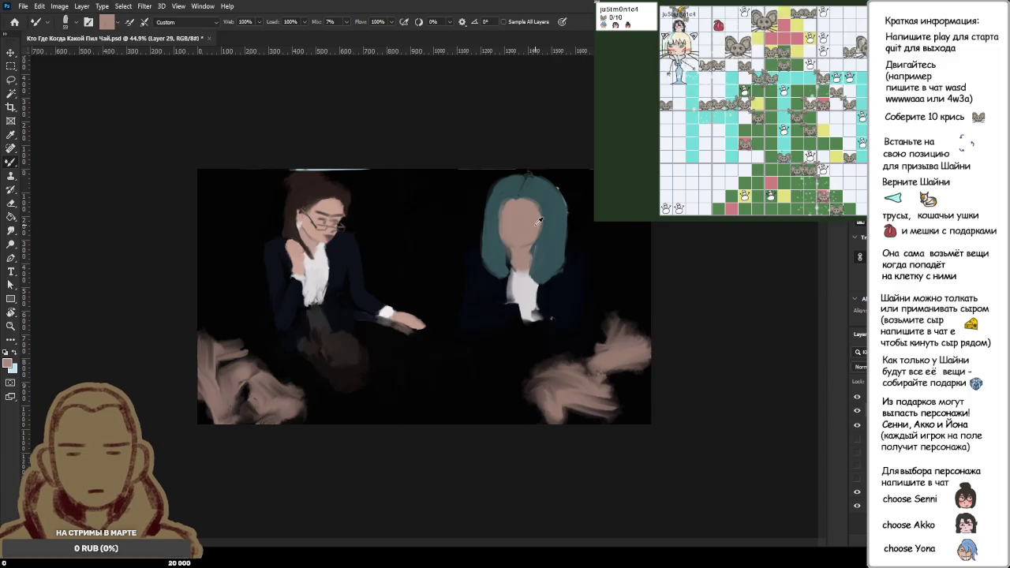
{"action": "scroll", "coordinate": [440, 287], "scroll_direction": "up", "scroll_amount": 3}
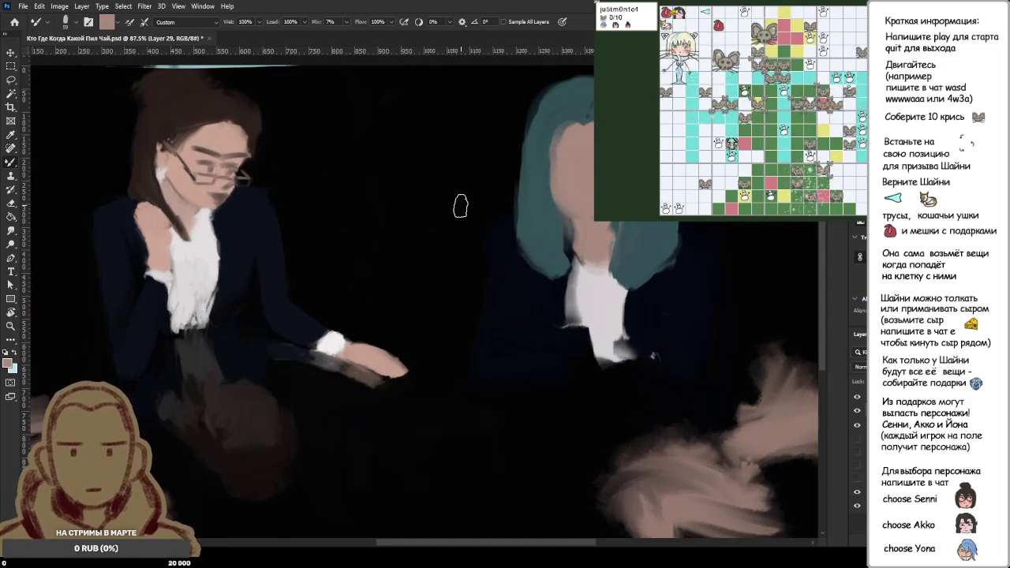
{"action": "scroll", "coordinate": [460, 206], "scroll_direction": "down", "scroll_amount": 2}
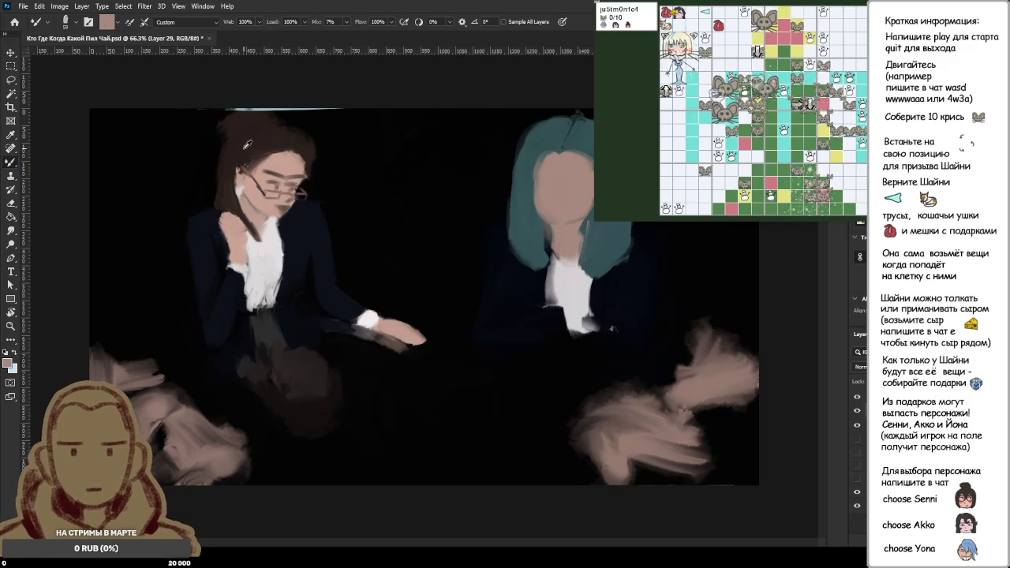
{"action": "left_click", "coordinate": [339, 166], "text": "alt"}
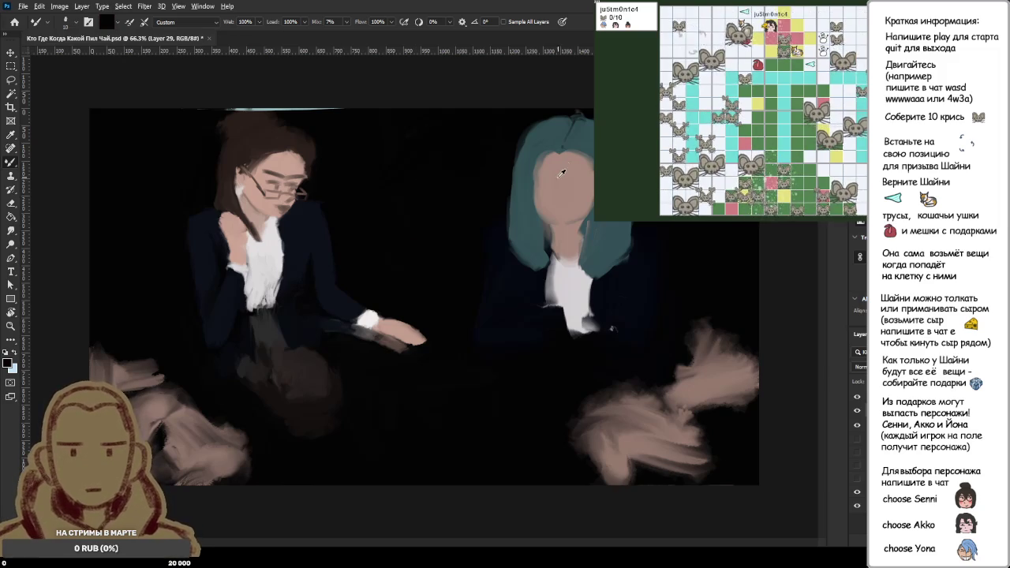
- Sample dark brown, skin and black, then try a dark stroke across the face and undo it
{"action": "scroll", "coordinate": [420, 180], "scroll_direction": "up", "scroll_amount": 3}
{"action": "left_click", "coordinate": [199, 108], "text": "alt"}
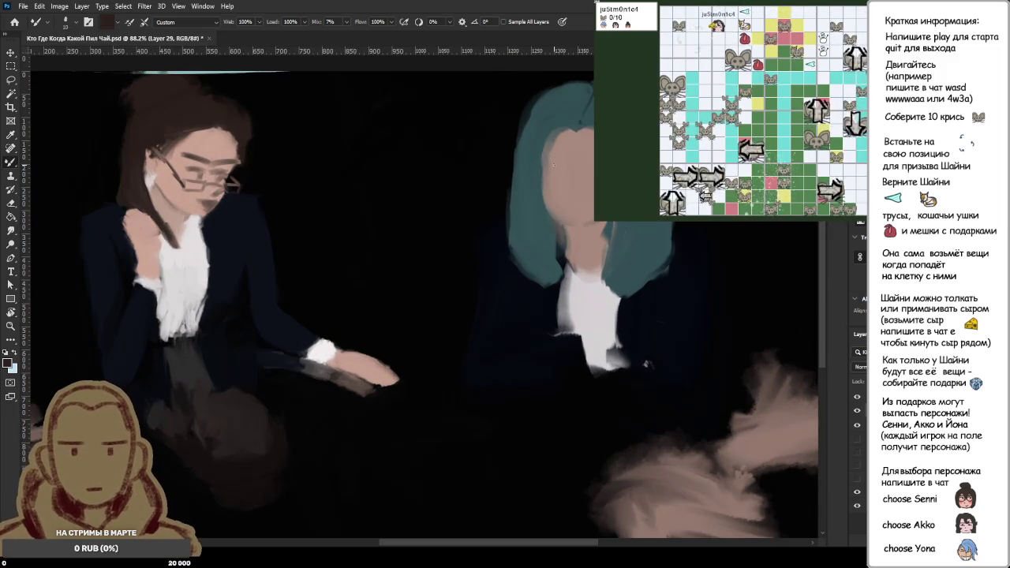
{"action": "left_click", "coordinate": [567, 168], "text": "alt"}
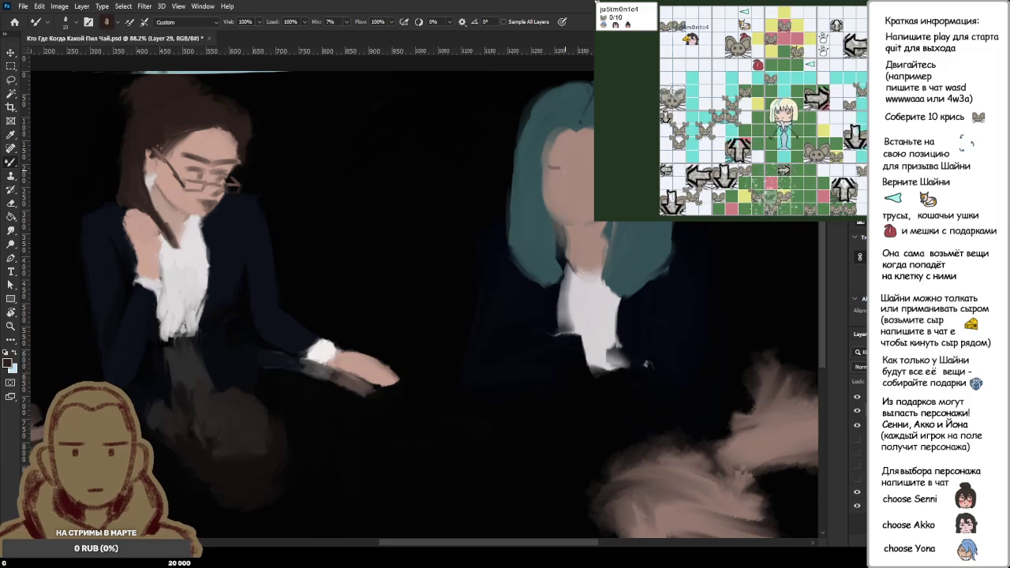
{"action": "scroll", "coordinate": [272, 154], "scroll_direction": "up", "scroll_amount": 10}
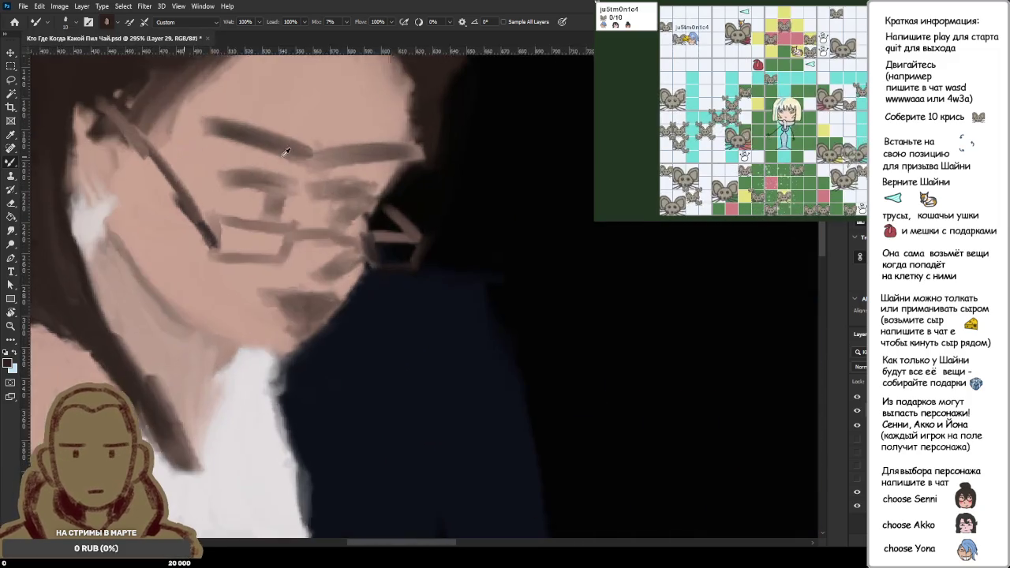
{"action": "scroll", "coordinate": [270, 151], "scroll_direction": "up", "scroll_amount": 2}
{"action": "scroll", "coordinate": [429, 174], "scroll_direction": "down", "scroll_amount": 8}
{"action": "scroll", "coordinate": [429, 173], "scroll_direction": "down", "scroll_amount": 4}
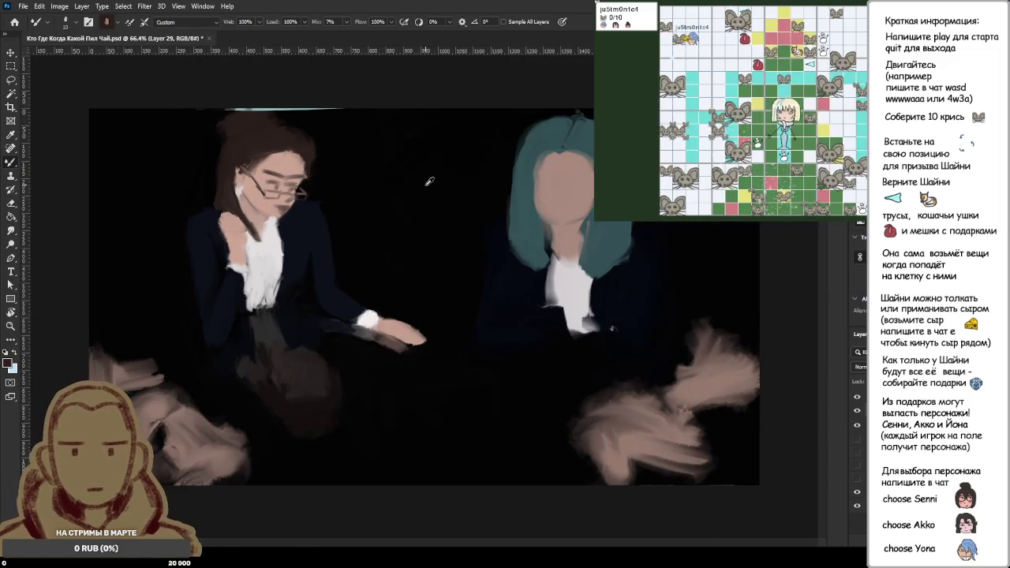
{"action": "left_click", "coordinate": [429, 185], "text": "alt"}
{"action": "scroll", "coordinate": [558, 174], "scroll_direction": "up", "scroll_amount": 3}
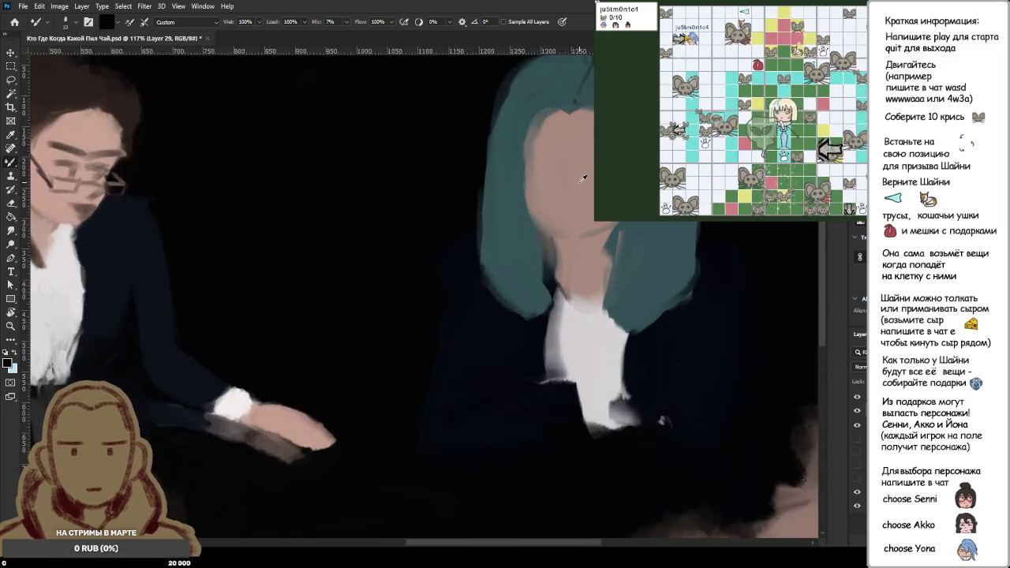
{"action": "scroll", "coordinate": [558, 173], "scroll_direction": "up", "scroll_amount": 4}
{"action": "mouse_move", "coordinate": [519, 146]}
{"action": "left_mouse_down"}
{"action": "mouse_move", "coordinate": [562, 147]}
{"action": "mouse_move", "coordinate": [510, 145]}
{"action": "left_mouse_up"}
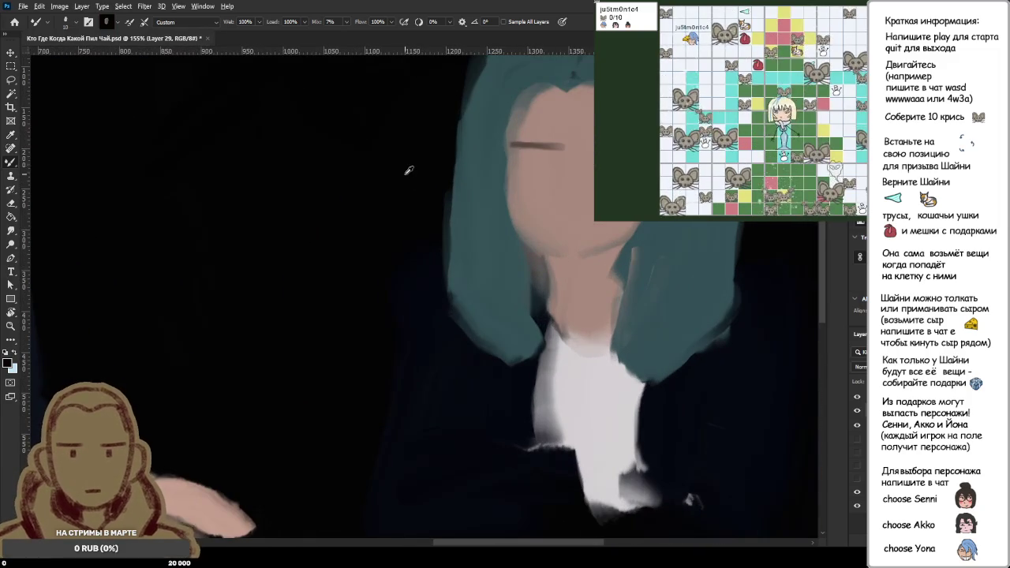
{"action": "scroll", "coordinate": [409, 174], "scroll_direction": "down", "scroll_amount": 4}
{"action": "scroll", "coordinate": [440, 202], "scroll_direction": "up", "scroll_amount": 4}
{"action": "key", "text": "ctrl+z"}
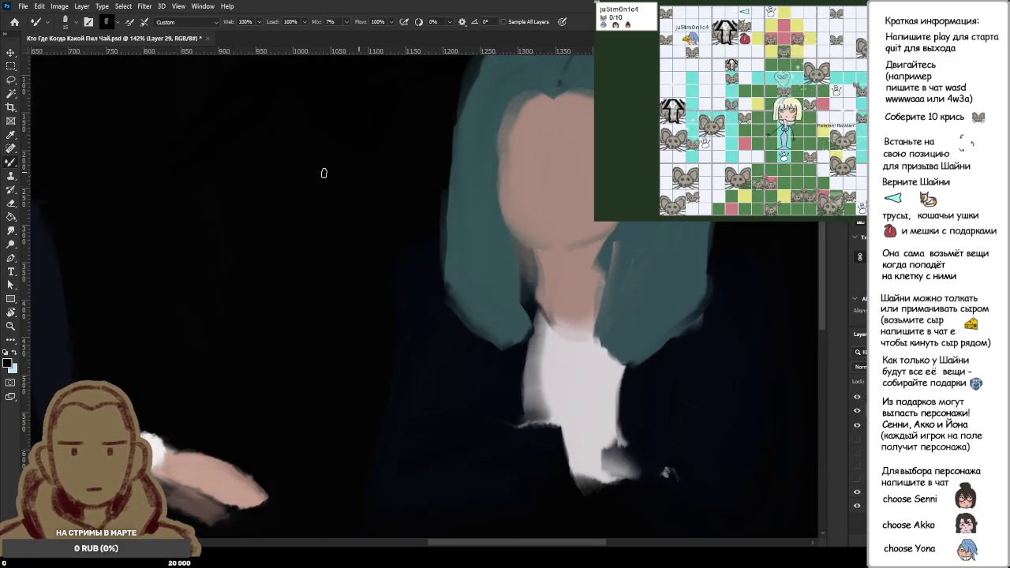
- Paint a dark brown eyebrow across the teal-haired face and toggle it with undo to compare
{"action": "left_click_drag", "start_coordinate": [520, 159], "coordinate": [553, 160]}
{"action": "scroll", "coordinate": [300, 175], "scroll_direction": "down", "scroll_amount": 2}
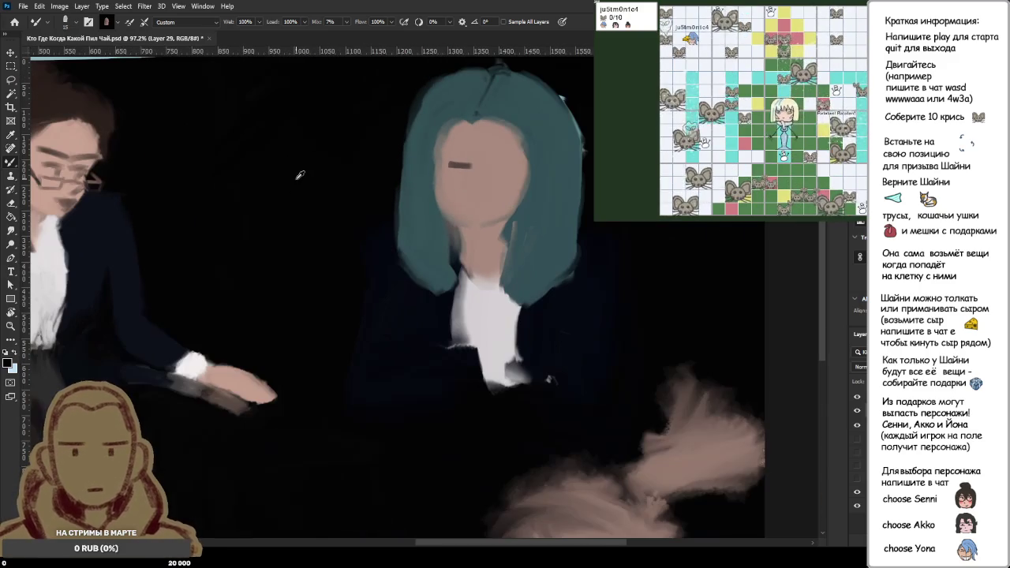
{"action": "scroll", "coordinate": [300, 175], "scroll_direction": "up", "scroll_amount": 2}
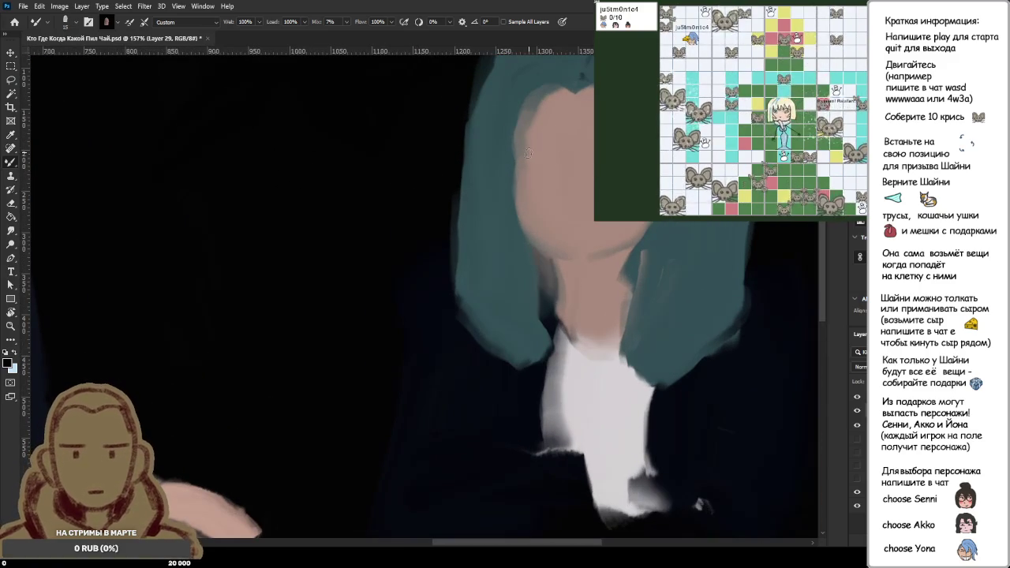
{"action": "left_click_drag", "start_coordinate": [520, 152], "coordinate": [562, 158]}
{"action": "key", "text": "ctrl+z"}
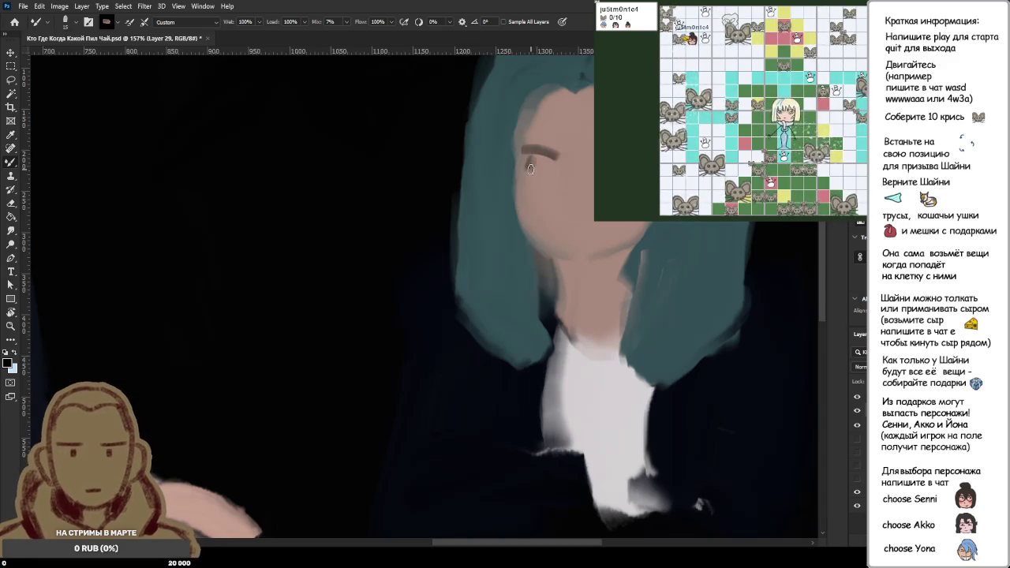
- Zoom in to inspect the new eyes, sample the face's skin tone, and fit the painting on screen
{"action": "scroll", "coordinate": [530, 172], "scroll_direction": "down", "scroll_amount": 3}
{"action": "scroll", "coordinate": [524, 174], "scroll_direction": "down", "scroll_amount": 2}
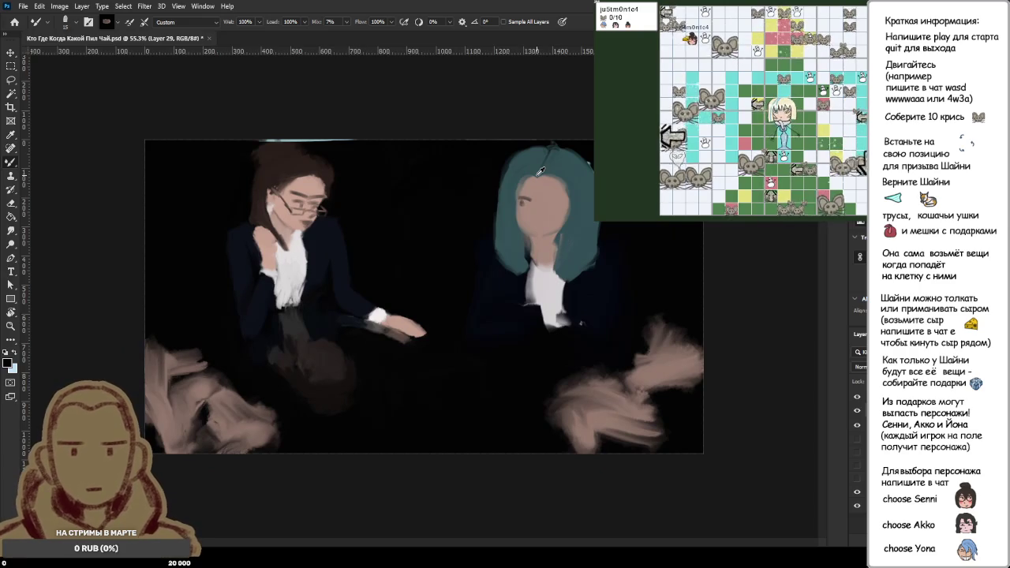
{"action": "scroll", "coordinate": [541, 172], "scroll_direction": "up", "scroll_amount": 3}
{"action": "scroll", "coordinate": [540, 171], "scroll_direction": "up", "scroll_amount": 2}
{"action": "scroll", "coordinate": [578, 164], "scroll_direction": "up", "scroll_amount": 3}
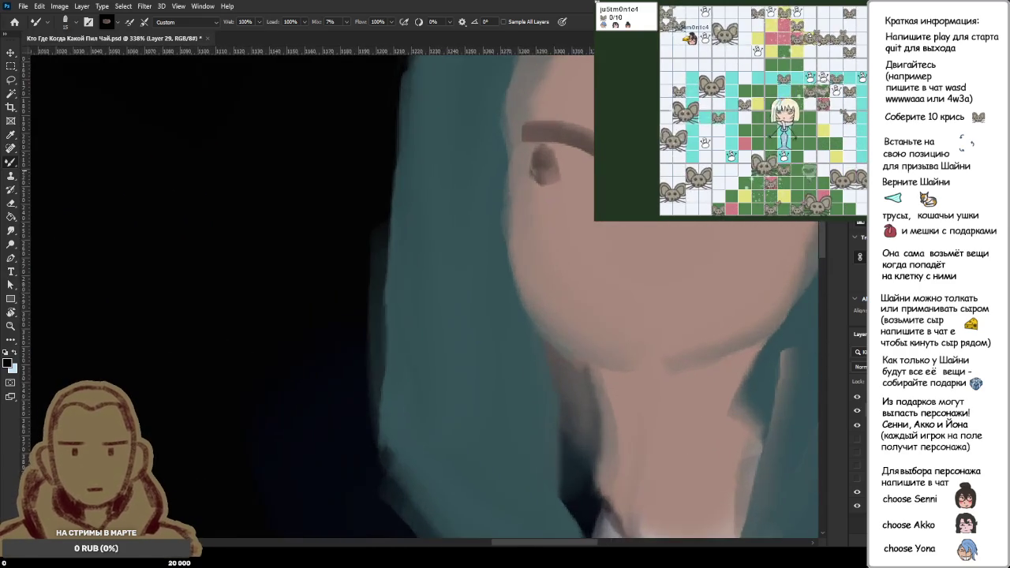
{"action": "scroll", "coordinate": [579, 163], "scroll_direction": "down", "scroll_amount": 1}
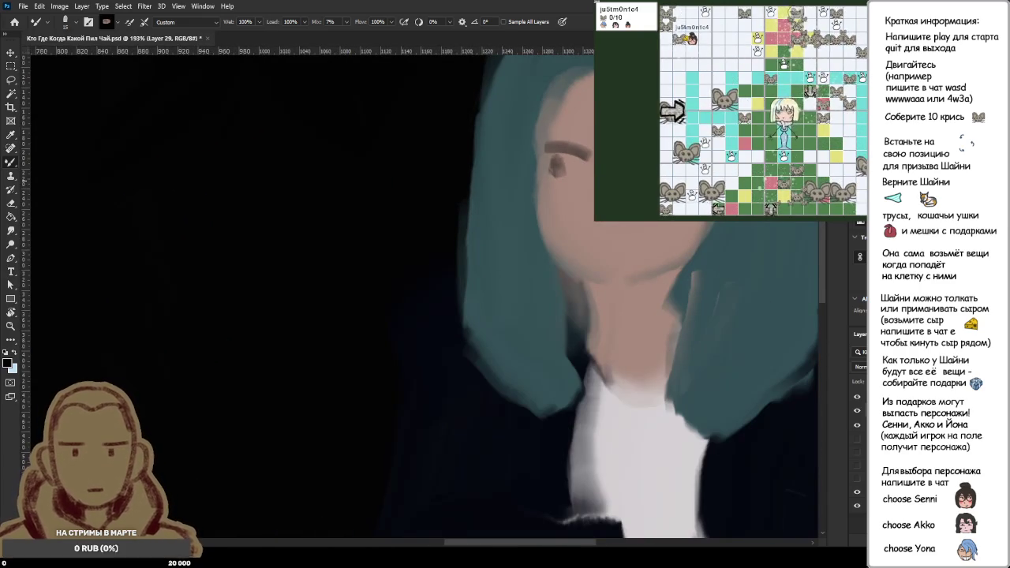
{"action": "scroll", "coordinate": [383, 197], "scroll_direction": "down", "scroll_amount": 2}
{"action": "scroll", "coordinate": [384, 196], "scroll_direction": "down", "scroll_amount": 3}
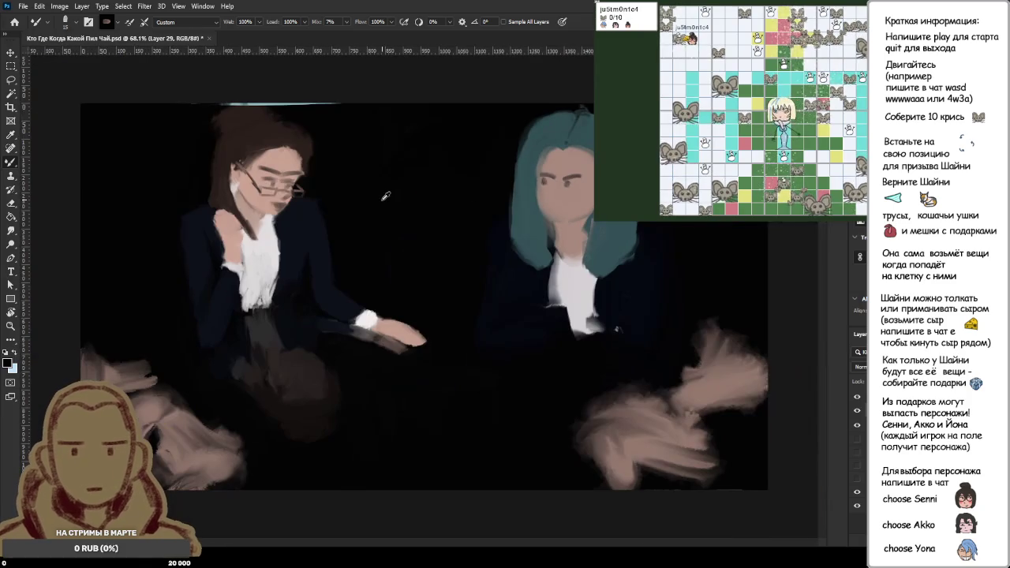
{"action": "scroll", "coordinate": [575, 212], "scroll_direction": "up", "scroll_amount": 3}
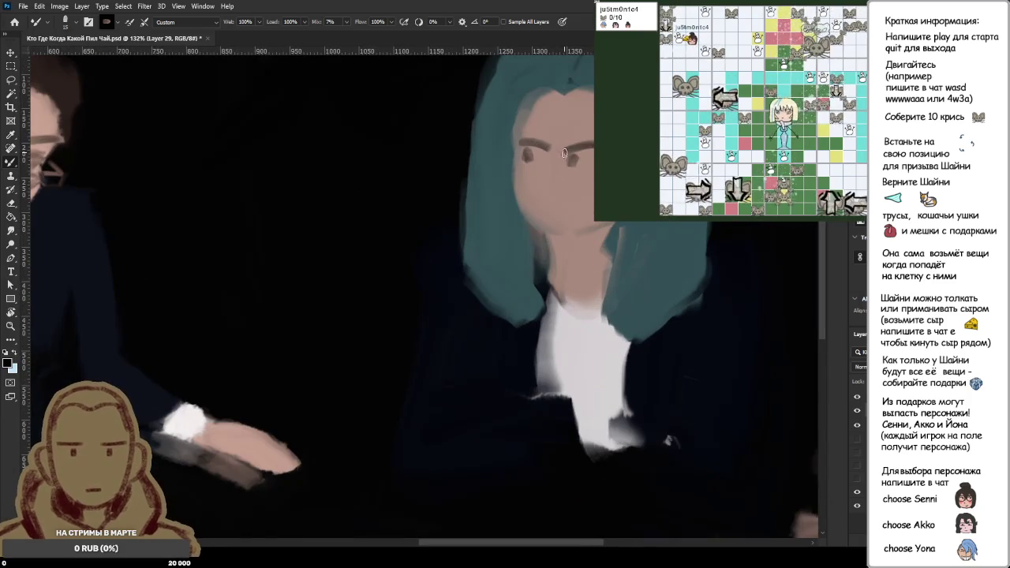
{"action": "scroll", "coordinate": [552, 182], "scroll_direction": "up", "scroll_amount": 1}
{"action": "left_click", "coordinate": [530, 305], "text": "alt"}
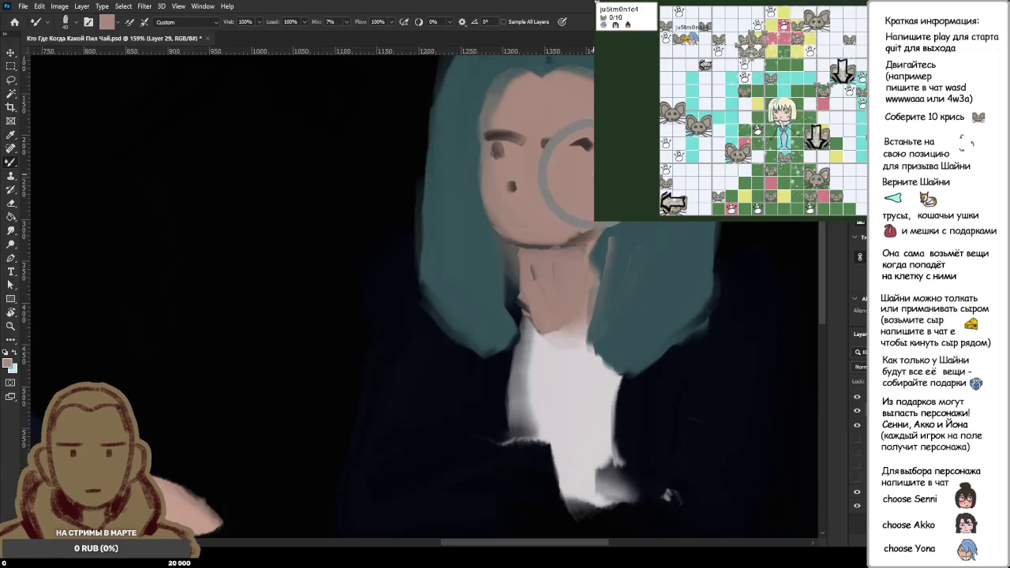
{"action": "key", "text": "ctrl+0"}
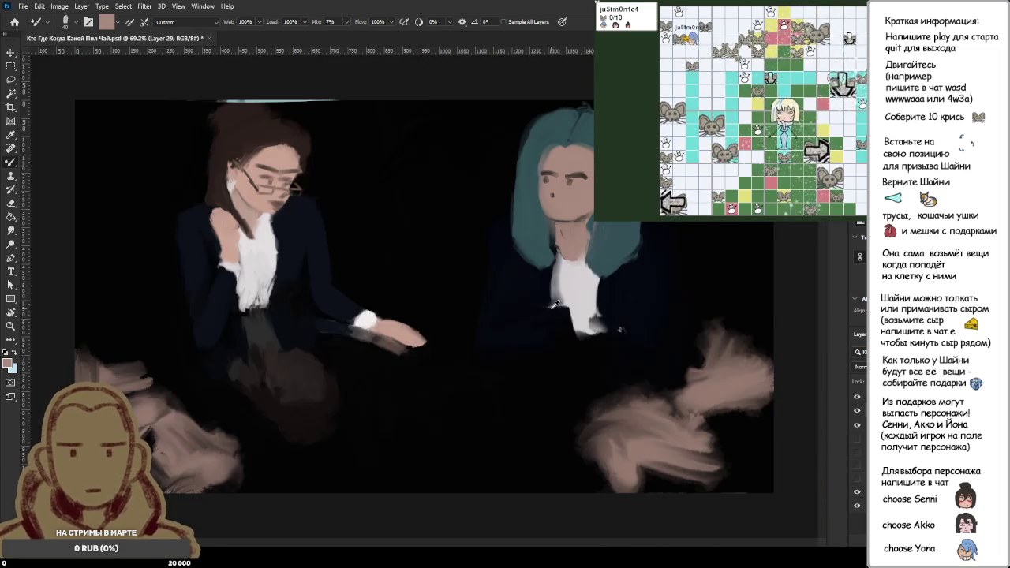
- Extend the white collar up both sides to the neck in a V shape
{"action": "scroll", "coordinate": [555, 297], "scroll_direction": "up", "scroll_amount": 2}
{"action": "scroll", "coordinate": [555, 296], "scroll_direction": "up", "scroll_amount": 1}
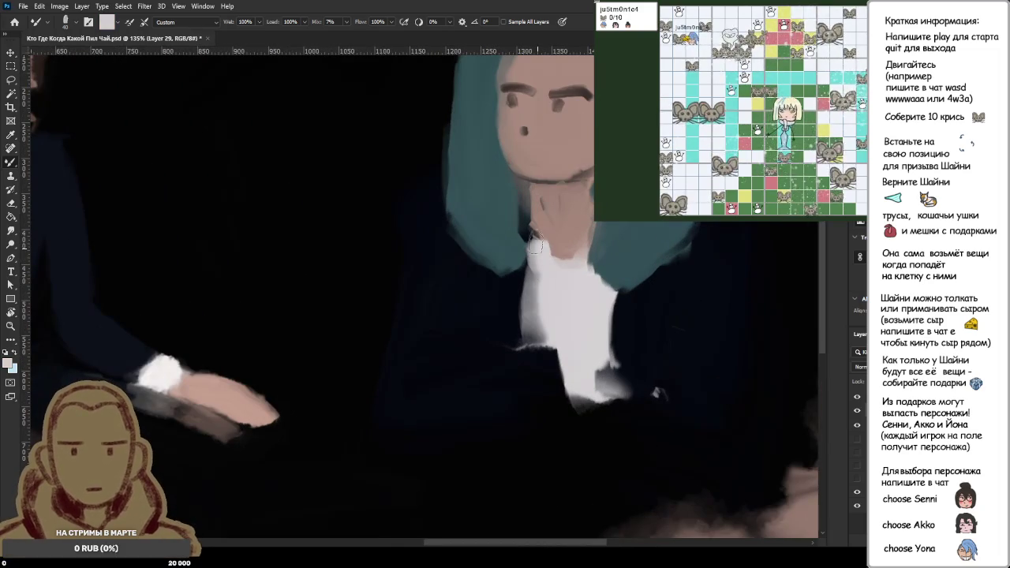
{"action": "mouse_move", "coordinate": [567, 291]}
{"action": "left_mouse_down"}
{"action": "mouse_move", "coordinate": [586, 224]}
{"action": "mouse_move", "coordinate": [577, 270]}
{"action": "left_mouse_up"}
{"action": "left_click", "coordinate": [632, 229], "text": "alt"}
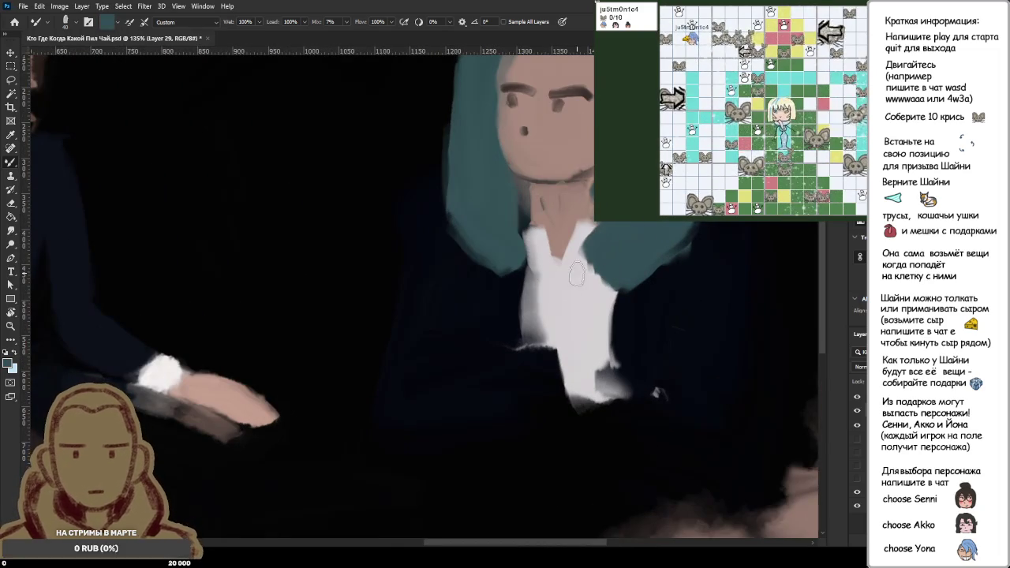
{"action": "left_click", "coordinate": [592, 225], "text": "alt"}
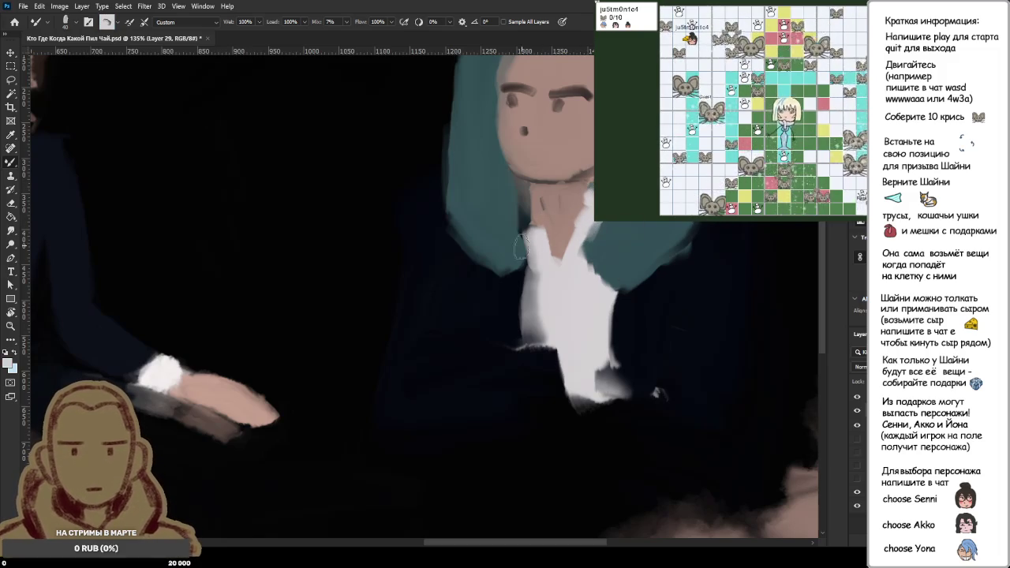
{"action": "left_click_drag", "start_coordinate": [537, 246], "coordinate": [521, 196]}
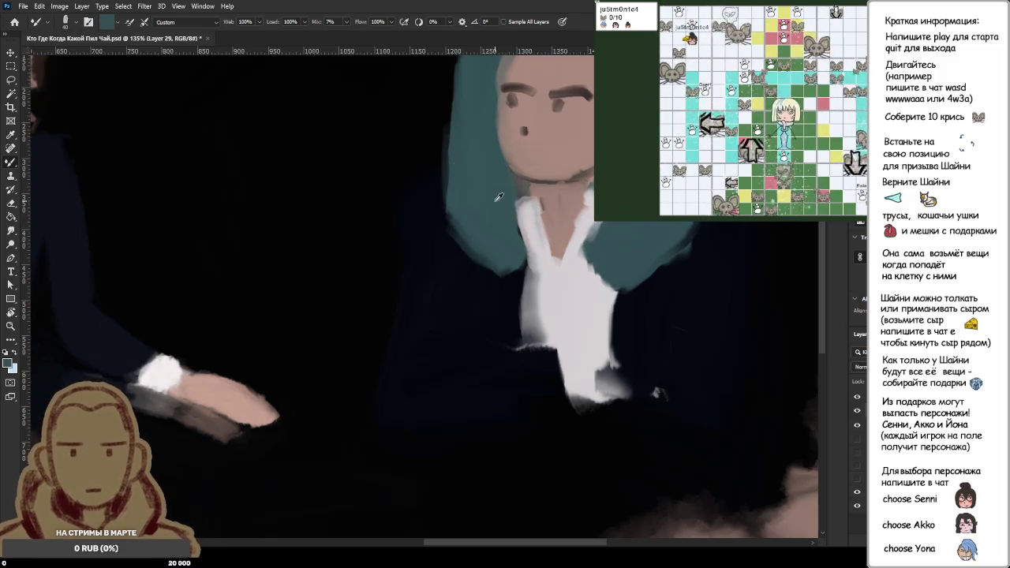
- Repaint and blend the teal hair edge down the collar's left side
{"action": "left_click", "coordinate": [493, 201], "text": "alt"}
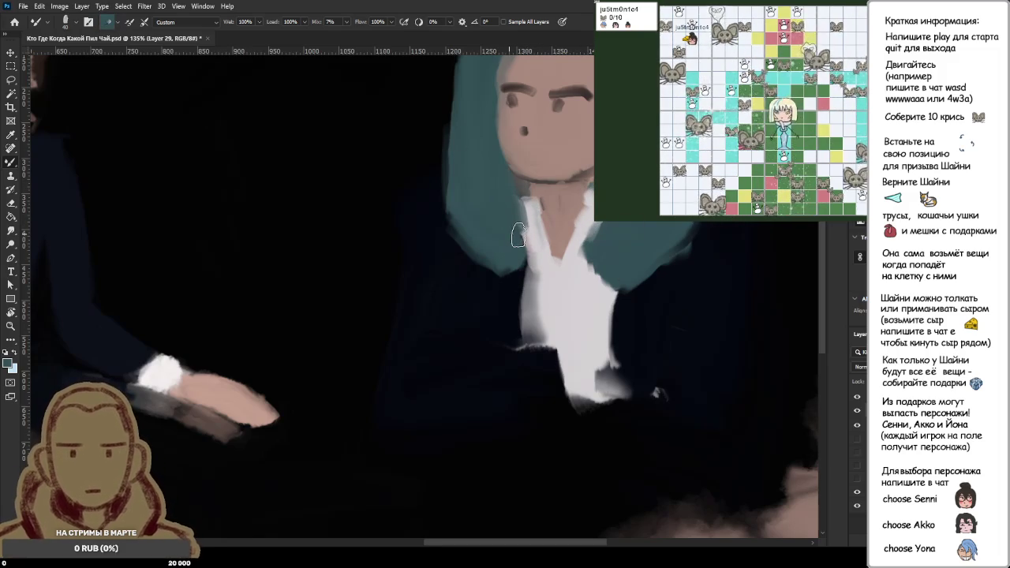
{"action": "left_click_drag", "start_coordinate": [513, 229], "coordinate": [521, 266]}
{"action": "left_click_drag", "start_coordinate": [514, 220], "coordinate": [520, 241]}
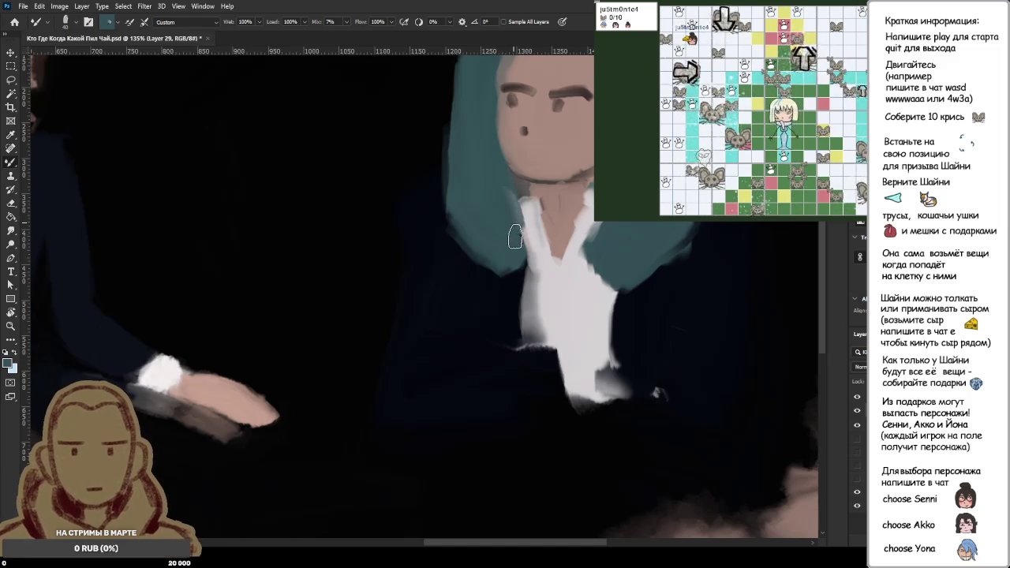
{"action": "left_click", "coordinate": [495, 199], "text": "alt"}
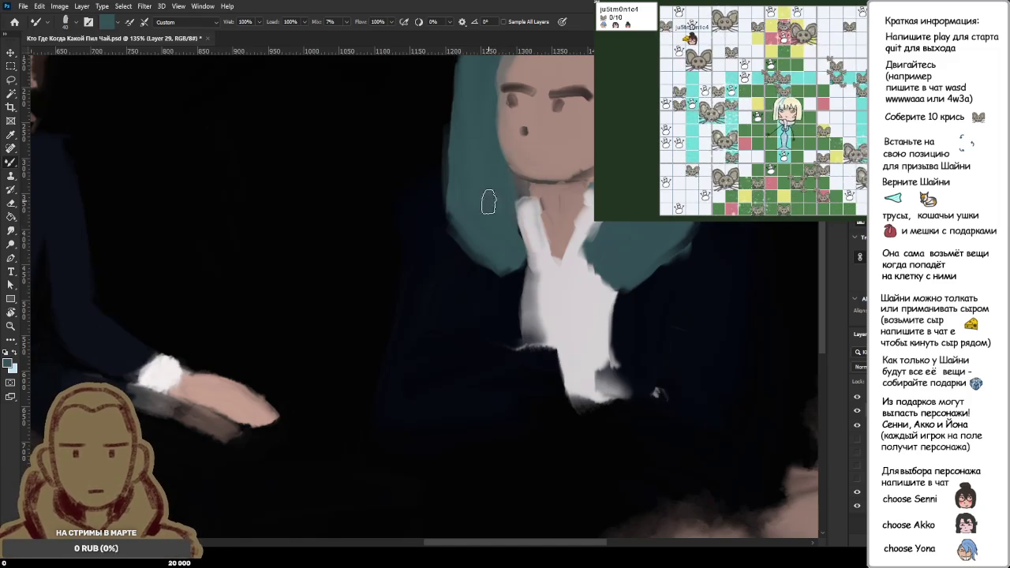
{"action": "left_click_drag", "start_coordinate": [497, 189], "coordinate": [519, 276]}
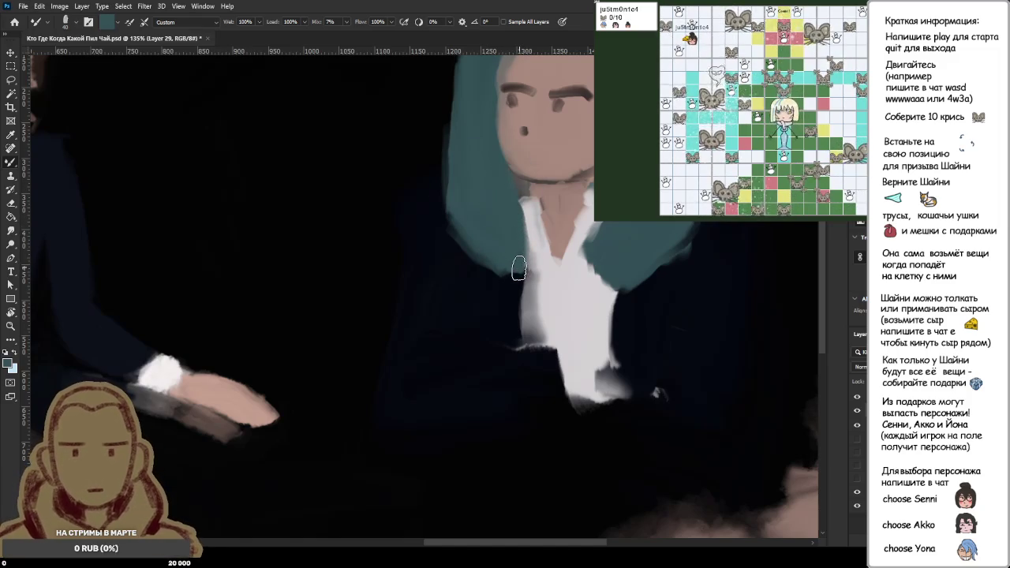
{"action": "left_click", "coordinate": [496, 214], "text": "alt"}
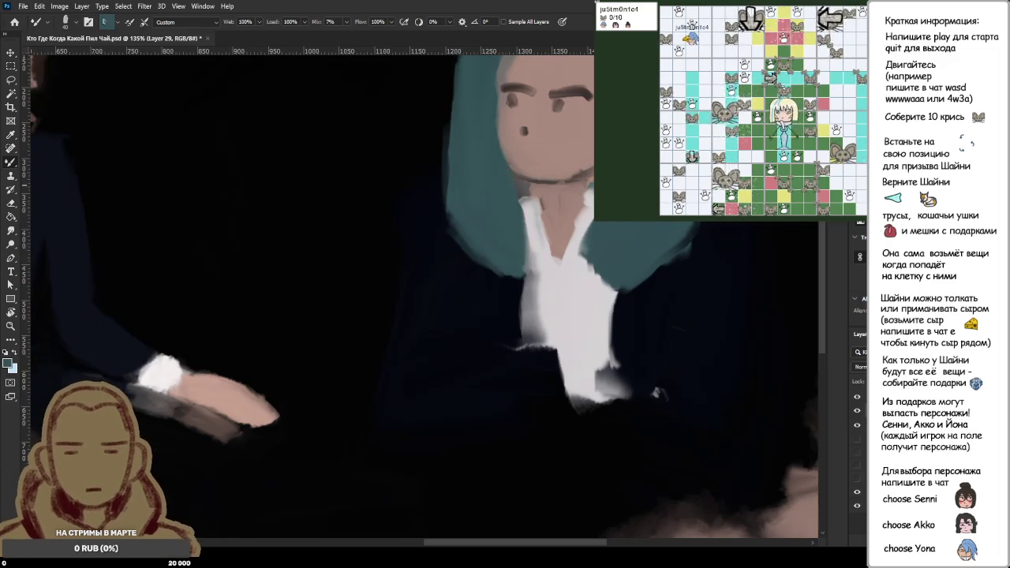
{"action": "left_click", "coordinate": [558, 205], "text": "alt"}
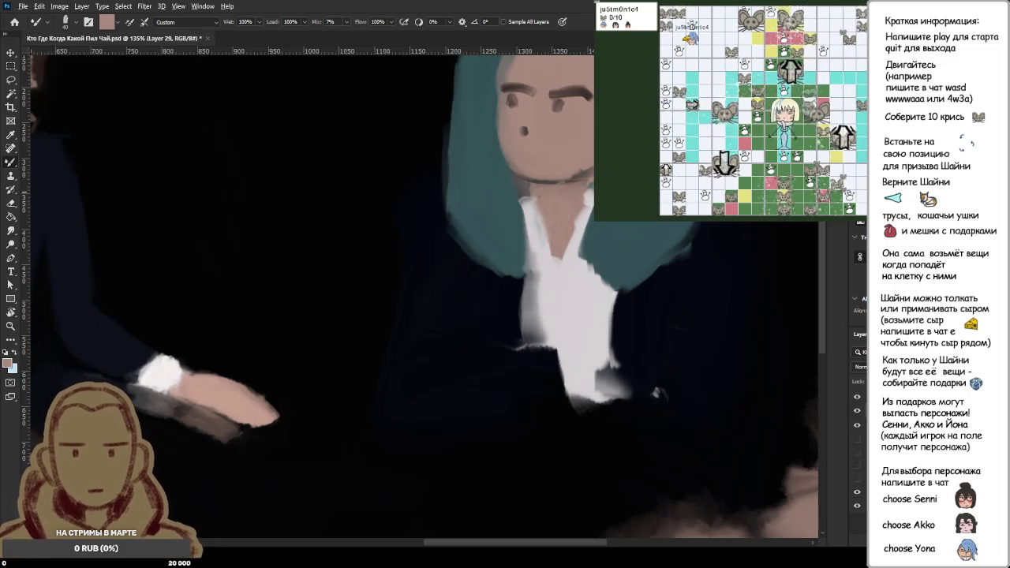
- Review the painting zoomed out, then sample black from the dark background near the right figure
{"action": "scroll", "coordinate": [570, 210], "scroll_direction": "down", "scroll_amount": 5}
{"action": "scroll", "coordinate": [588, 191], "scroll_direction": "up", "scroll_amount": 3}
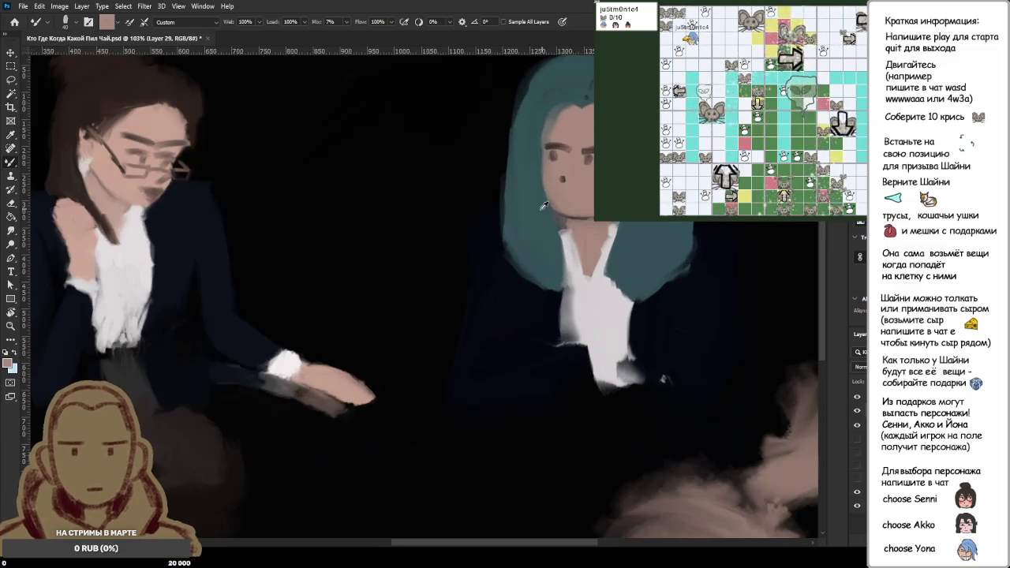
{"action": "left_click", "coordinate": [441, 213], "text": "alt"}
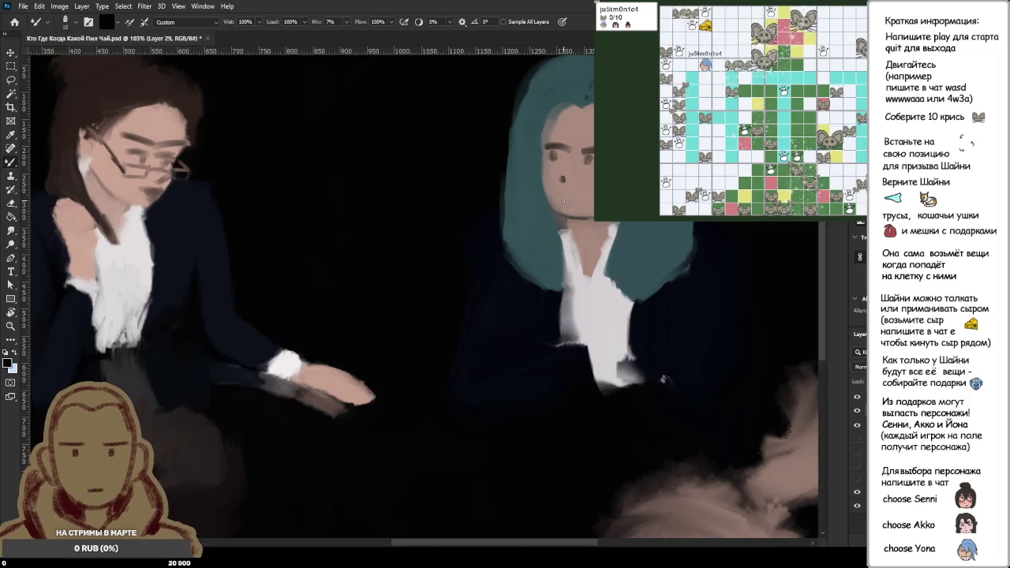
{"action": "scroll", "coordinate": [560, 197], "scroll_direction": "down", "scroll_amount": 1}
{"action": "scroll", "coordinate": [559, 193], "scroll_direction": "down", "scroll_amount": 2}
{"action": "scroll", "coordinate": [555, 187], "scroll_direction": "up", "scroll_amount": 1}
{"action": "scroll", "coordinate": [553, 180], "scroll_direction": "up", "scroll_amount": 1}
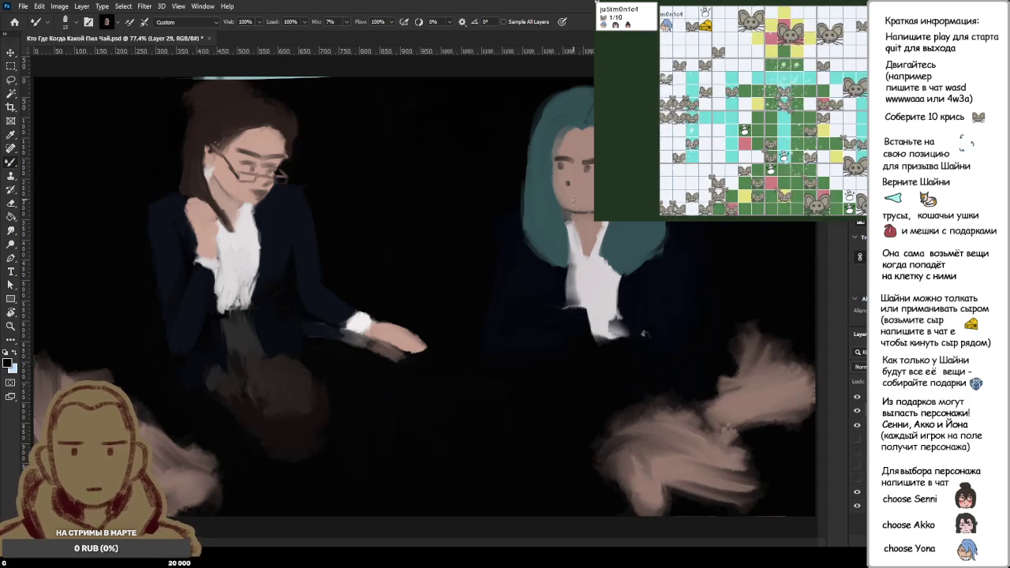
{"action": "scroll", "coordinate": [573, 200], "scroll_direction": "up", "scroll_amount": 3}
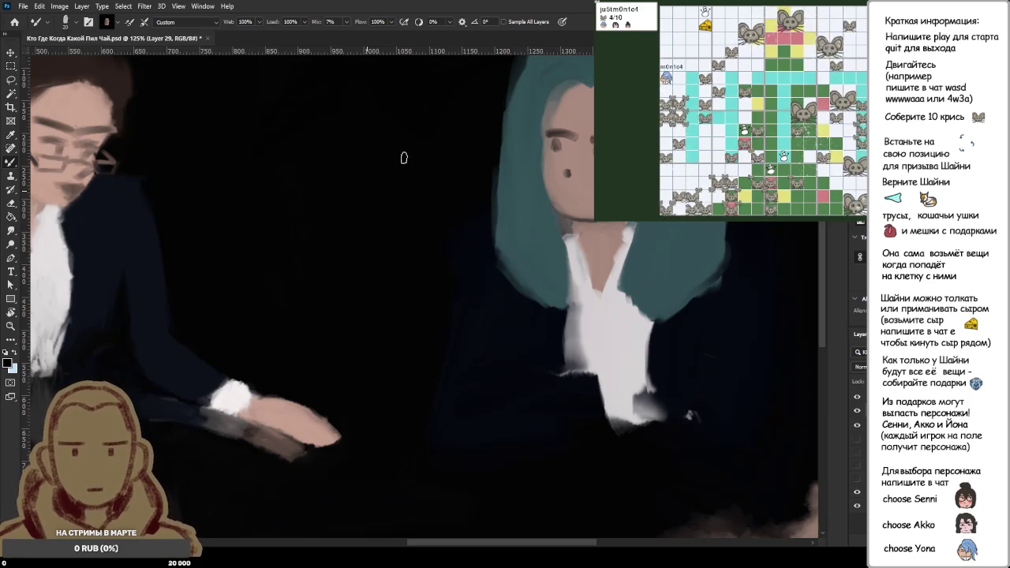
- Try dark eye and cheek marks on the right face, undoing them and resampling skin tone
{"action": "left_click_drag", "start_coordinate": [552, 147], "coordinate": [579, 132]}
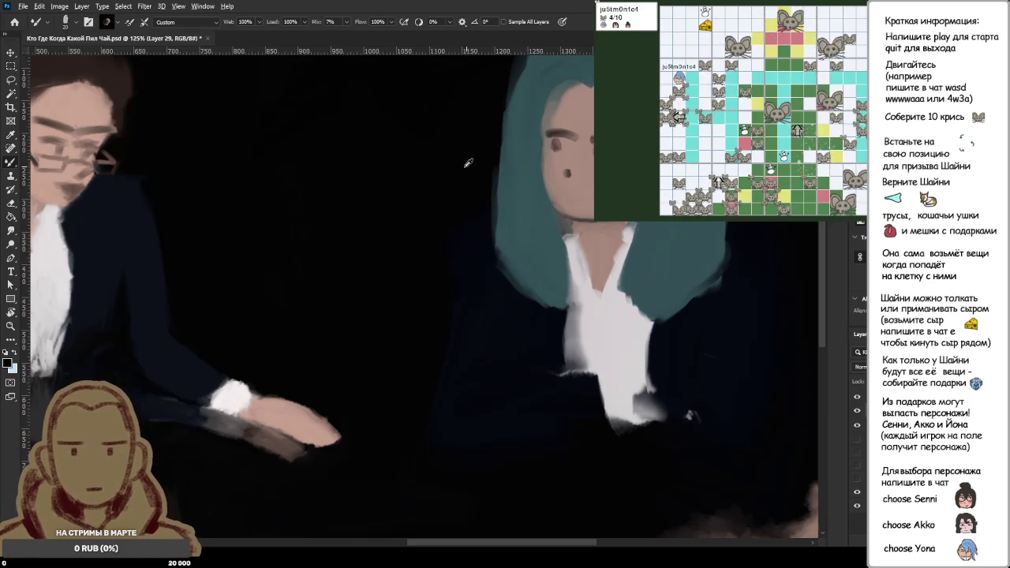
{"action": "left_click", "coordinate": [572, 151], "text": "alt"}
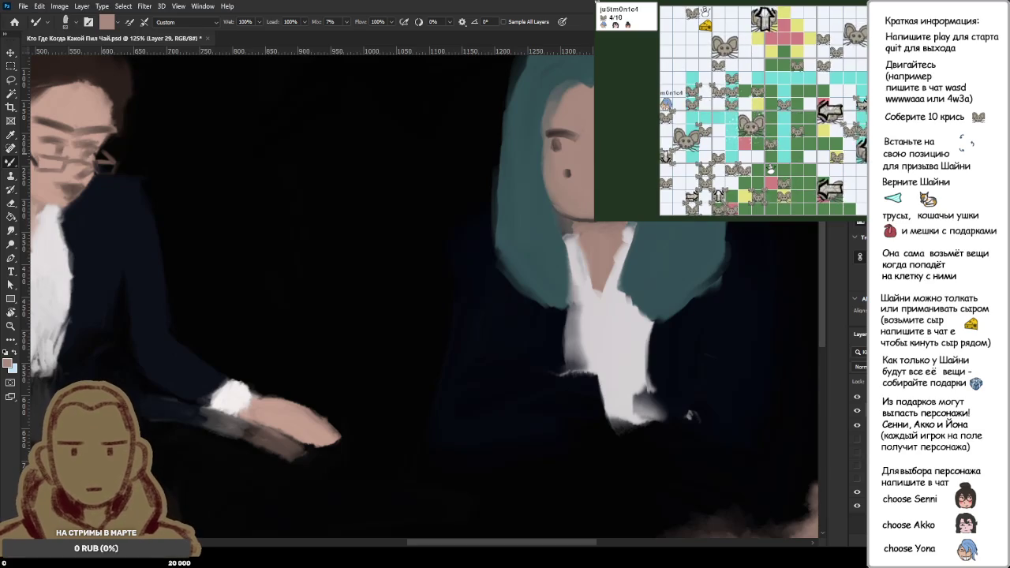
{"action": "key", "text": "ctrl+z"}
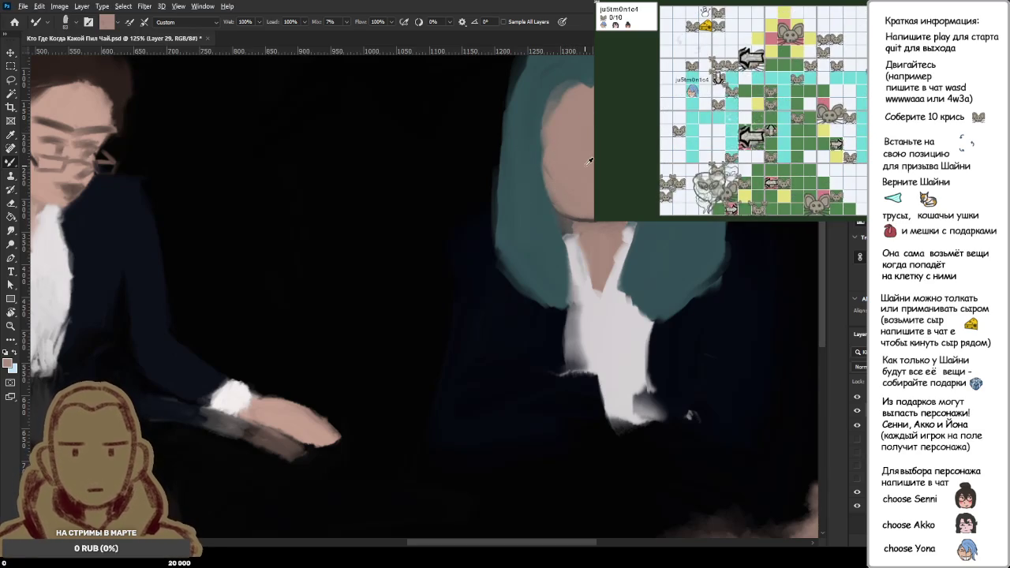
{"action": "left_click", "coordinate": [373, 192], "text": "alt"}
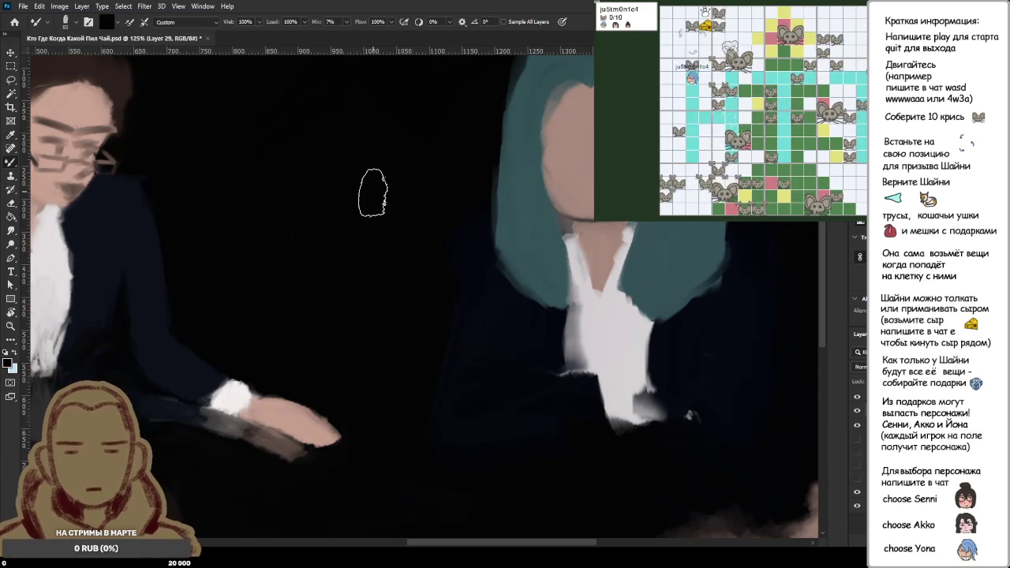
{"action": "left_click", "coordinate": [578, 152], "text": "alt"}
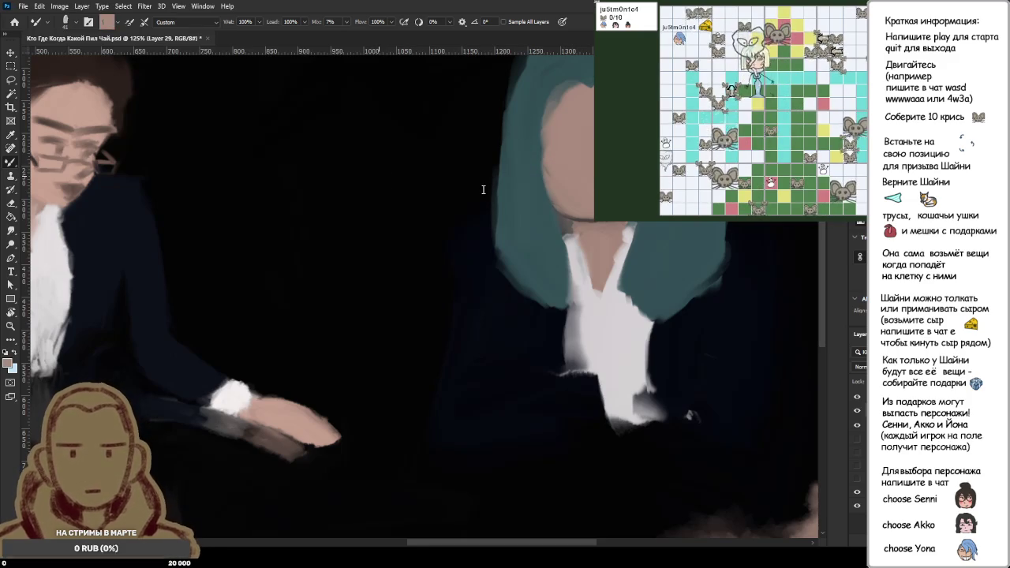
{"action": "left_click", "coordinate": [420, 133], "text": "alt"}
{"action": "left_click_drag", "start_coordinate": [576, 150], "coordinate": [554, 161]}
{"action": "key", "text": "ctrl+z"}
{"action": "left_click", "coordinate": [563, 165], "text": "alt"}
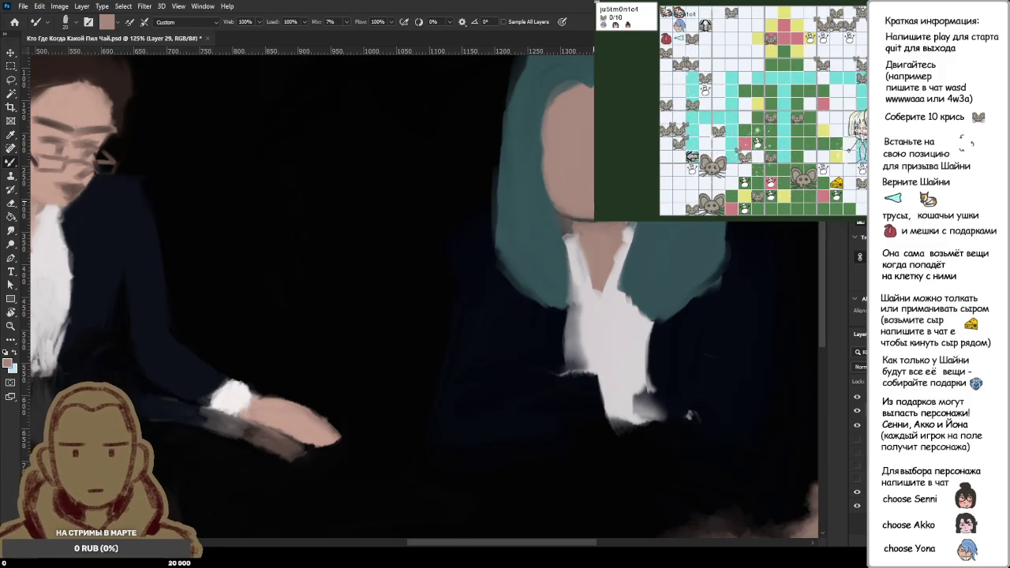
- Sample black and paint trial eyebrows on the right and left faces, then undo them
{"action": "left_click", "coordinate": [395, 152], "text": "alt"}
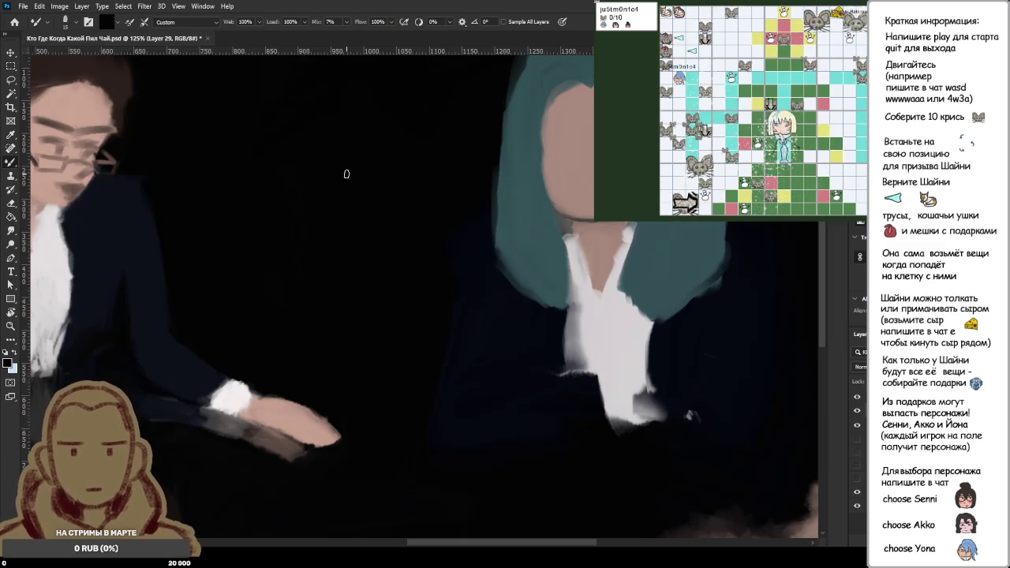
{"action": "mouse_move", "coordinate": [548, 142]}
{"action": "left_mouse_down"}
{"action": "mouse_move", "coordinate": [578, 141]}
{"action": "mouse_move", "coordinate": [554, 158]}
{"action": "left_mouse_up"}
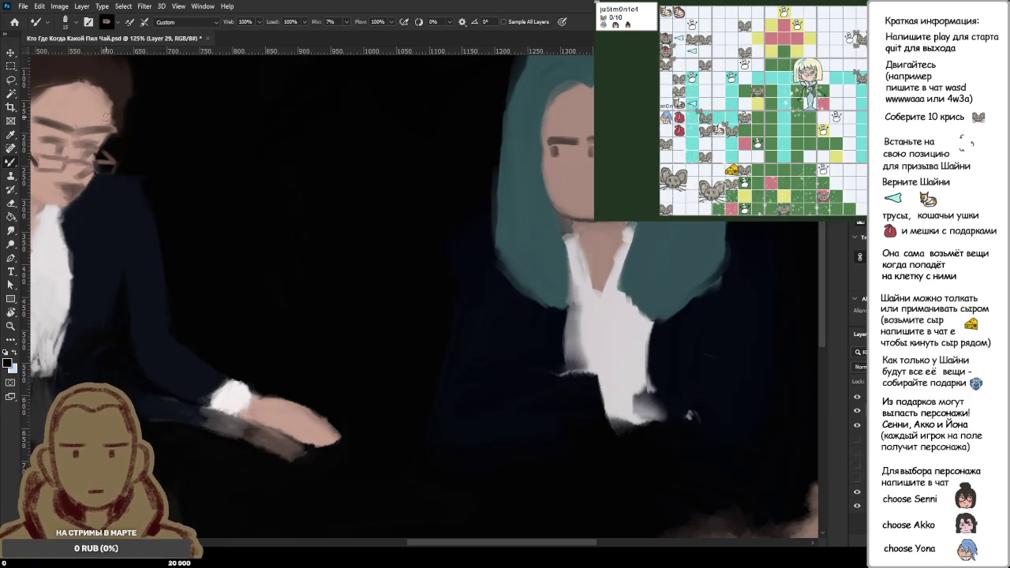
{"action": "left_click_drag", "start_coordinate": [111, 118], "coordinate": [71, 125]}
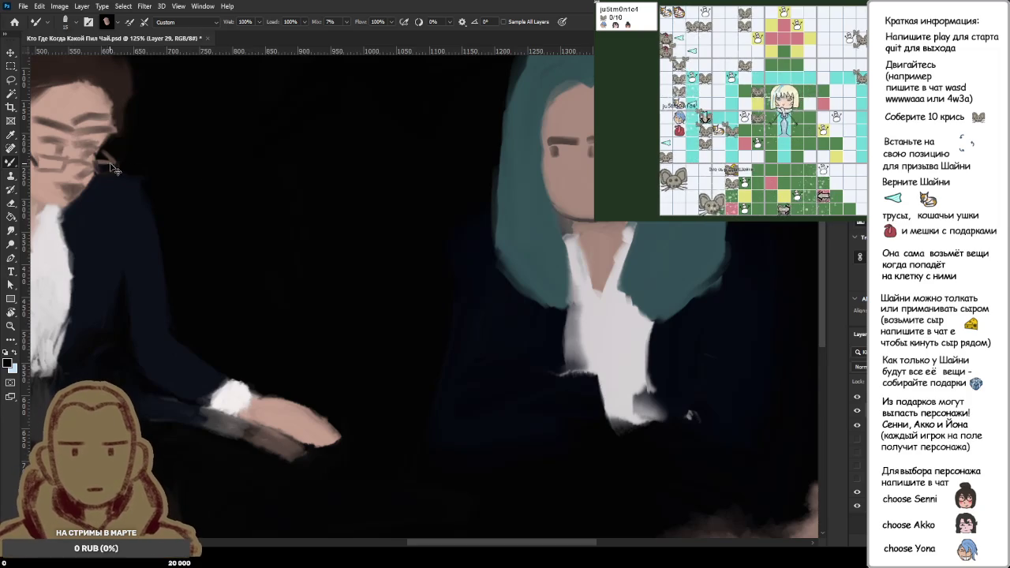
{"action": "key", "text": "ctrl+z"}
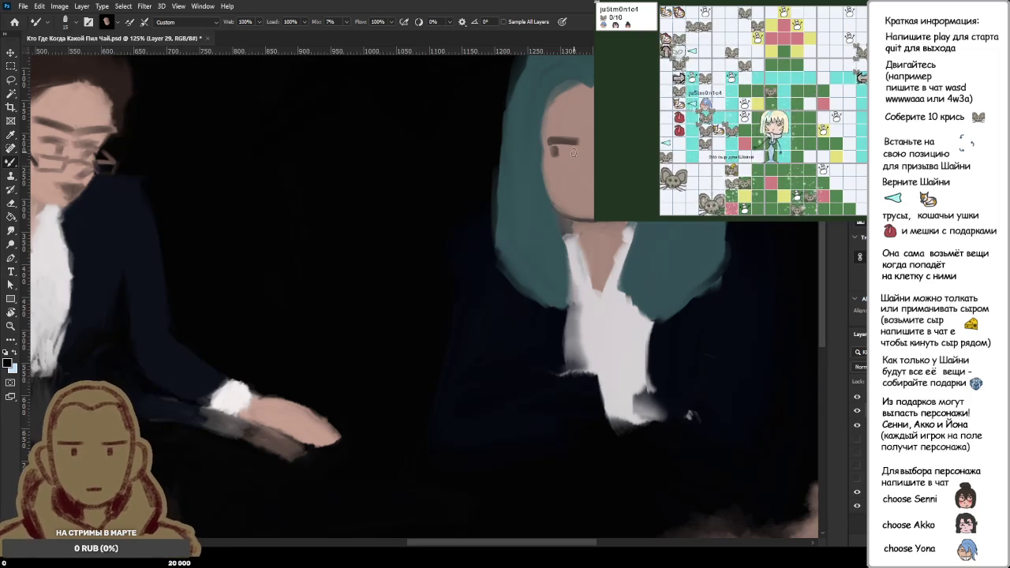
{"action": "left_click_drag", "start_coordinate": [550, 141], "coordinate": [580, 141]}
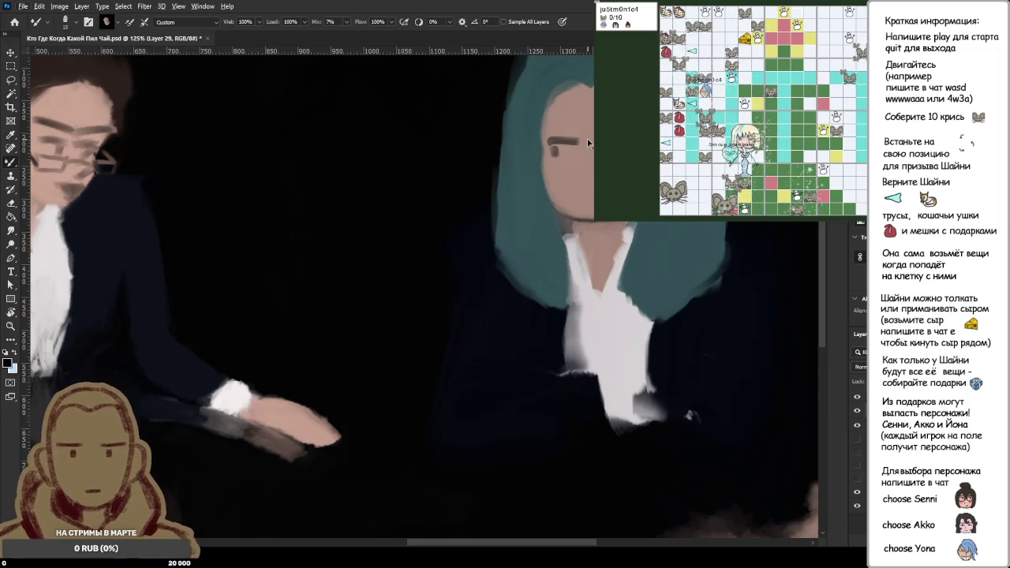
{"action": "key", "text": "ctrl+z"}
{"action": "key", "text": "ctrl+z"}
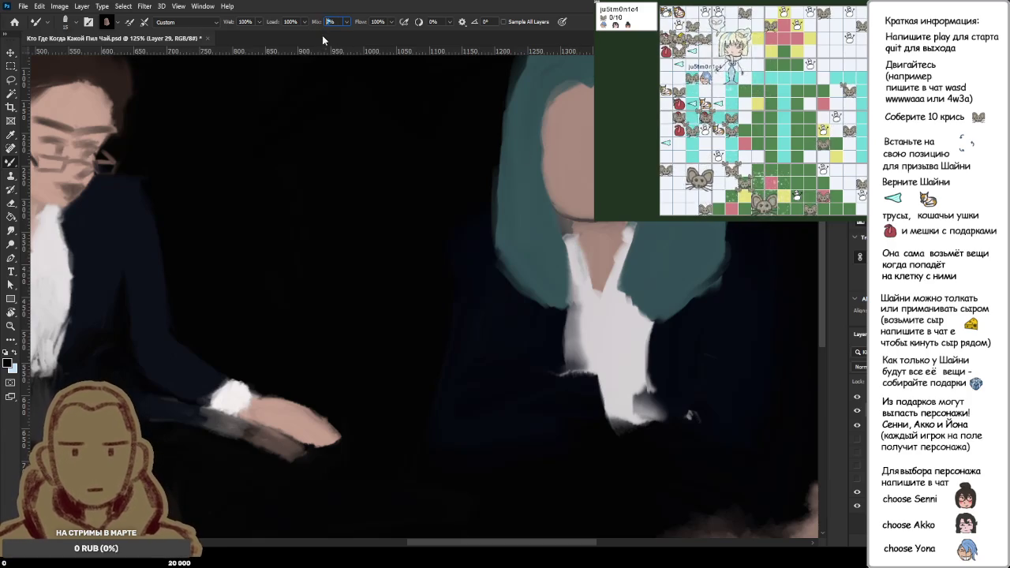
- Set the Mixer Brush Mix to 35% and paint a new eyebrow on the right face
{"action": "type", "text": "35"}
{"action": "key", "text": "Return"}
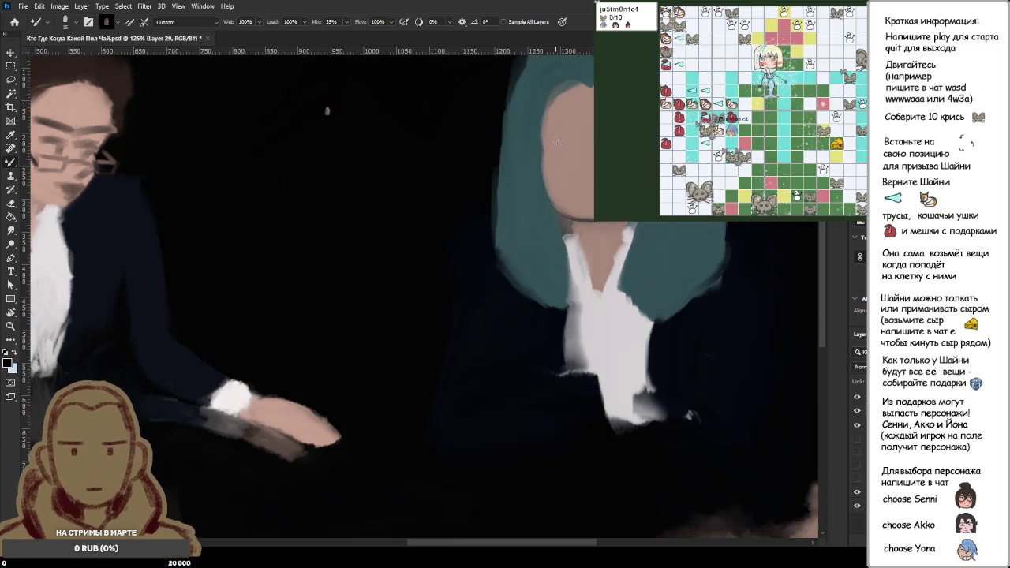
{"action": "left_click_drag", "start_coordinate": [569, 141], "coordinate": [543, 136]}
- Compare eyebrow versions with undo and redo, then extend the right face's eyebrow
{"action": "key", "text": "ctrl+z"}
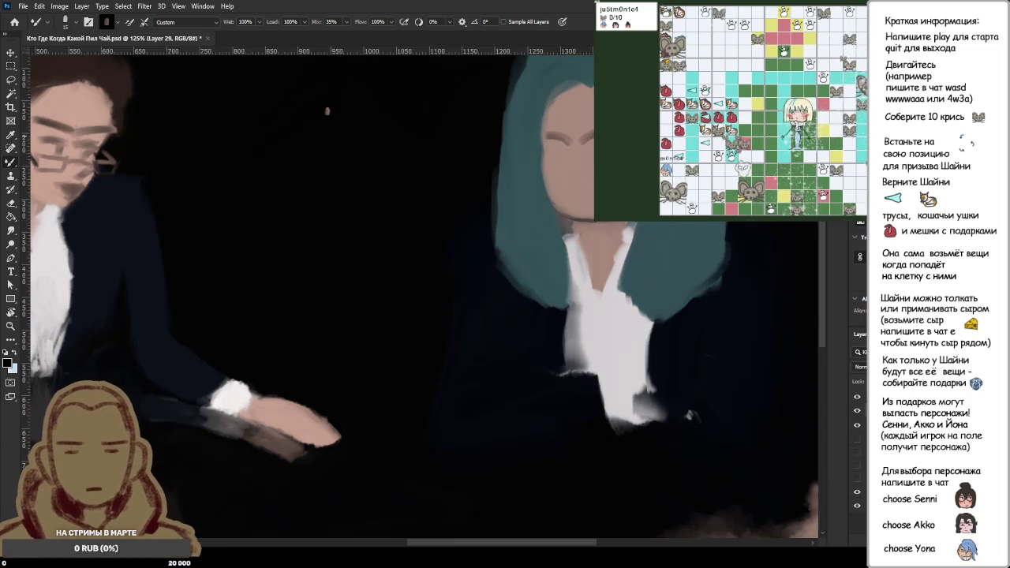
{"action": "key", "text": "ctrl+z"}
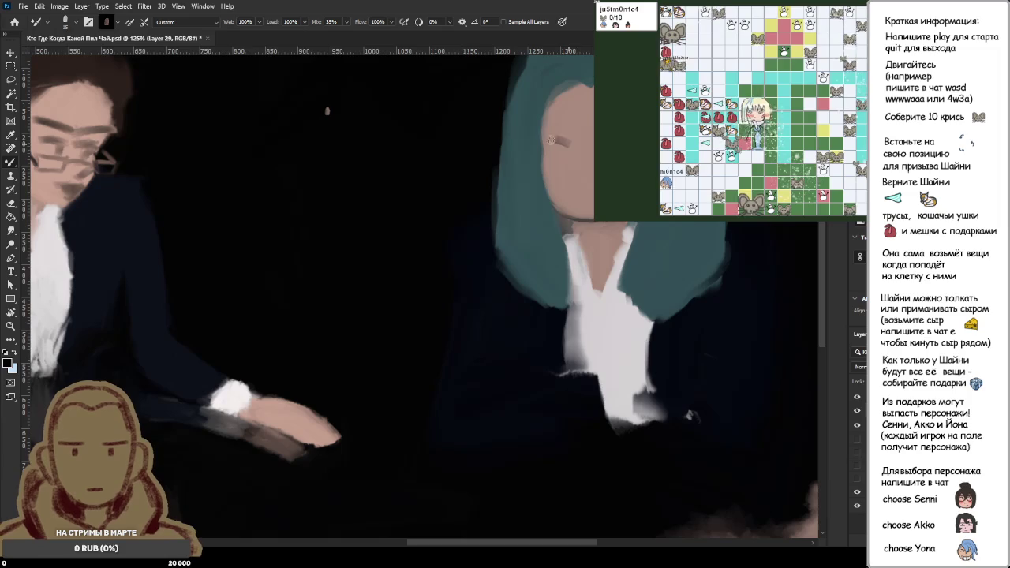
{"action": "key", "text": "ctrl+shift+z"}
{"action": "key", "text": "ctrl+z"}
{"action": "key", "text": "ctrl+shift+z"}
{"action": "key", "text": "ctrl+z"}
{"action": "key", "text": "ctrl+shift+z"}
{"action": "key", "text": "ctrl+z"}
{"action": "key", "text": "ctrl+z"}
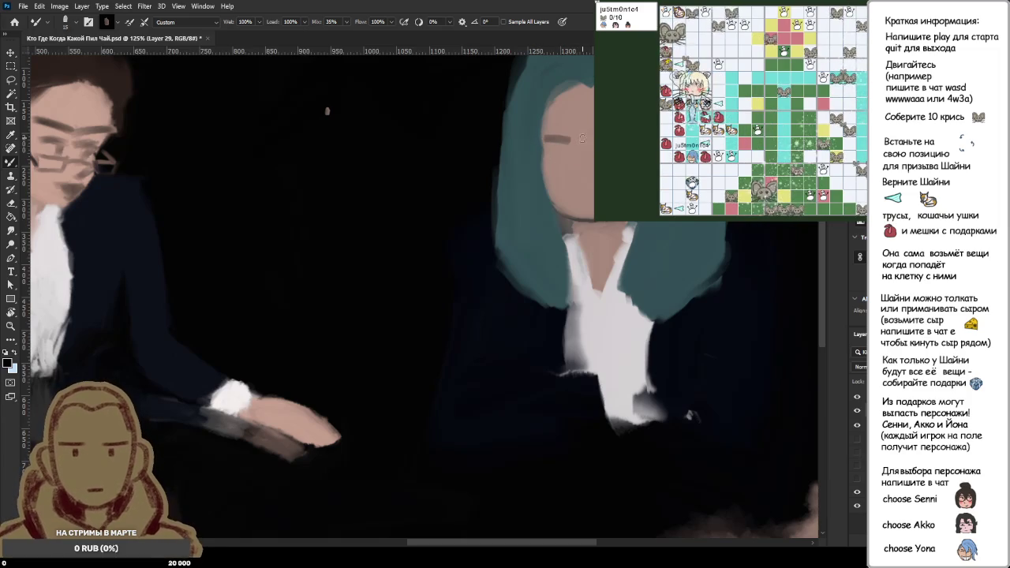
{"action": "key", "text": "ctrl+shift+z"}
{"action": "key", "text": "ctrl+z"}
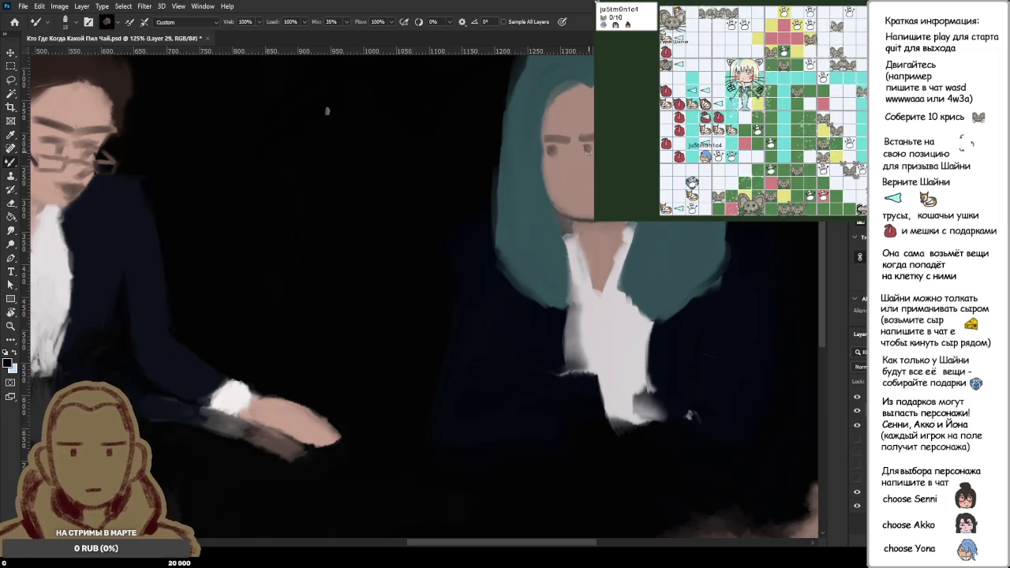
{"action": "left_click_drag", "start_coordinate": [582, 148], "coordinate": [594, 148]}
{"action": "scroll", "coordinate": [571, 162], "scroll_direction": "down", "scroll_amount": 5}
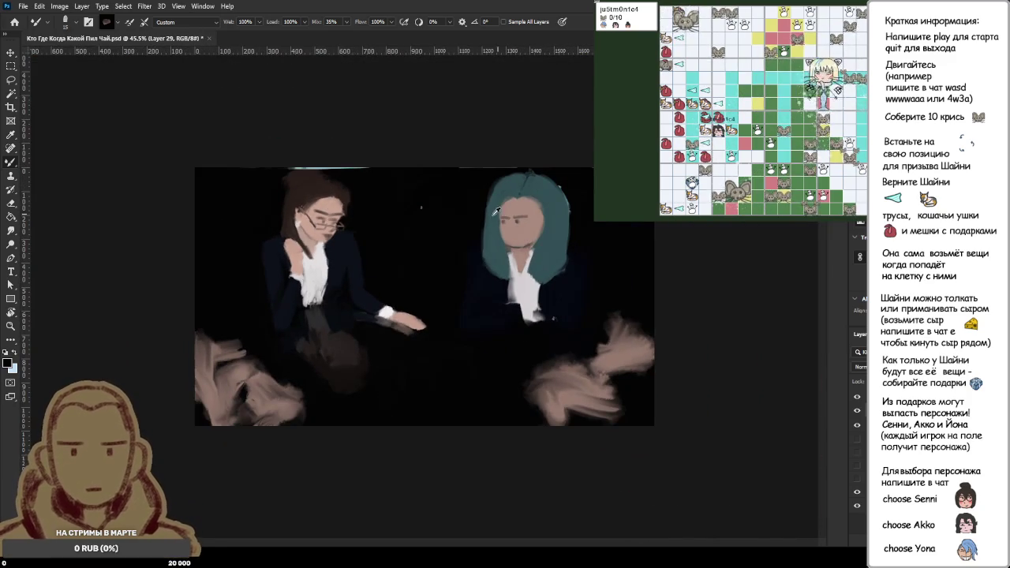
- Review the painting zoomed out, then load the Mixer Brush with black paint
{"action": "scroll", "coordinate": [347, 245], "scroll_direction": "up", "scroll_amount": 3}
{"action": "scroll", "coordinate": [347, 245], "scroll_direction": "up", "scroll_amount": 2}
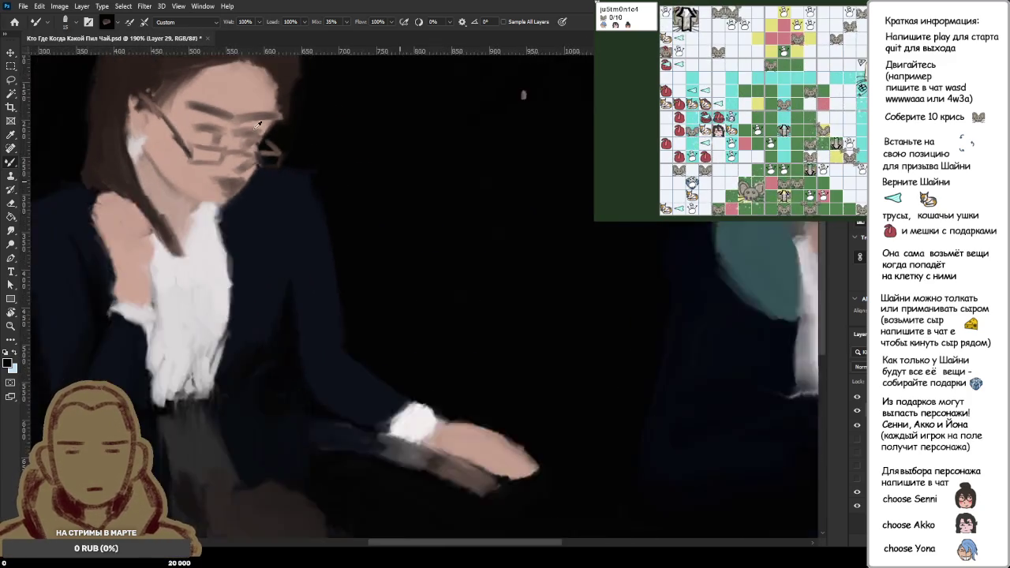
{"action": "scroll", "coordinate": [257, 124], "scroll_direction": "down", "scroll_amount": 5}
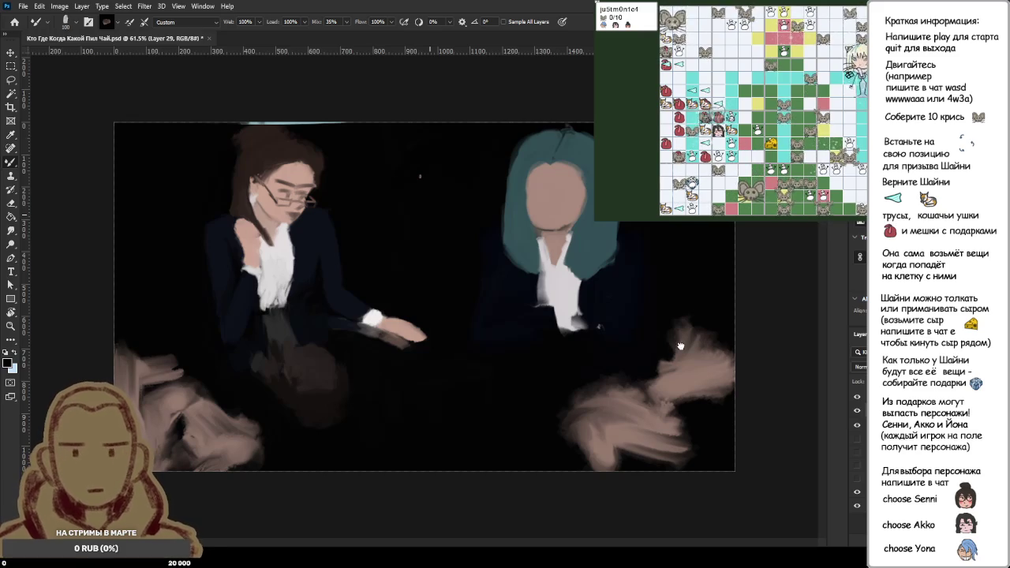
{"action": "left_click", "coordinate": [396, 185], "text": "alt"}
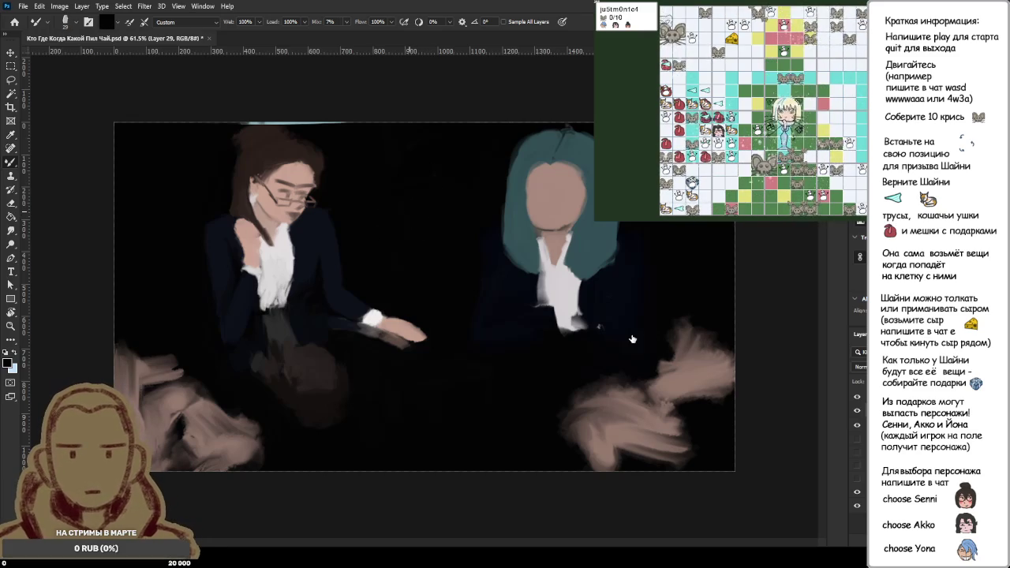
- Switch to the next brush tip at 90% Wet and 35% Mix, testing and undoing a stroke
{"action": "key", "text": "period"}
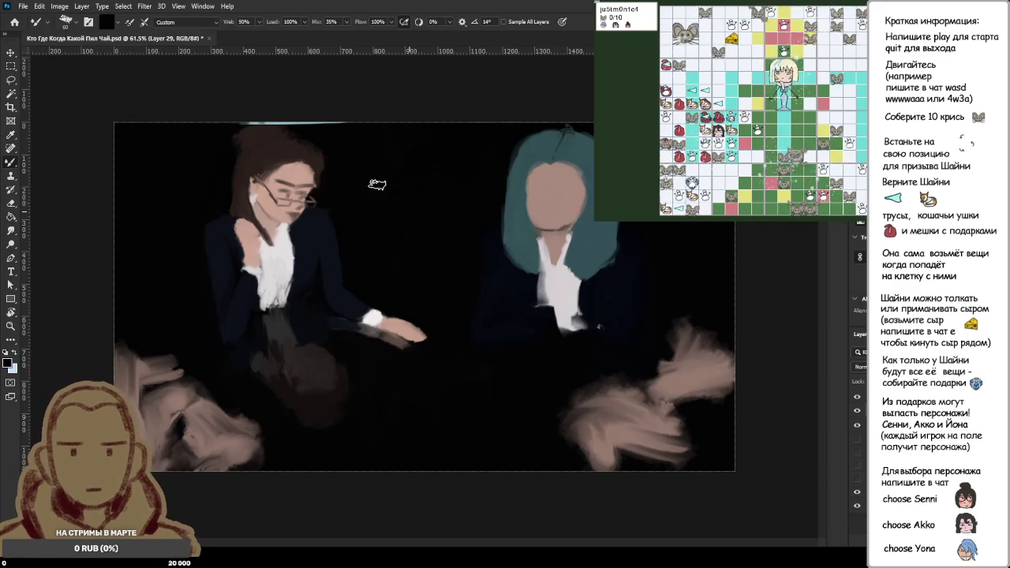
{"action": "left_click_drag", "start_coordinate": [555, 184], "coordinate": [554, 204]}
{"action": "key", "text": "ctrl+z"}
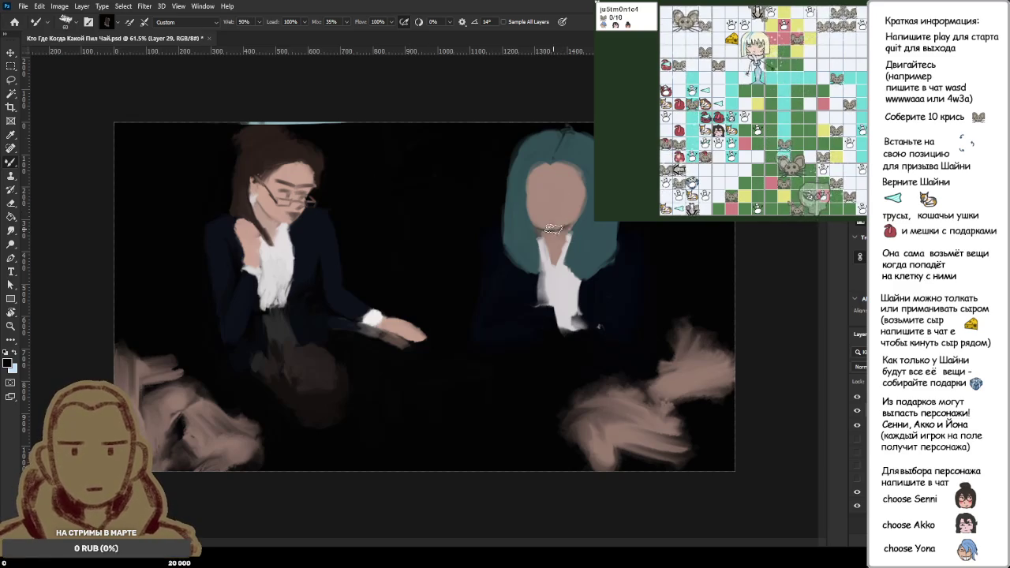
{"action": "scroll", "coordinate": [440, 240], "scroll_direction": "down", "scroll_amount": 3}
{"action": "scroll", "coordinate": [437, 238], "scroll_direction": "down", "scroll_amount": 1}
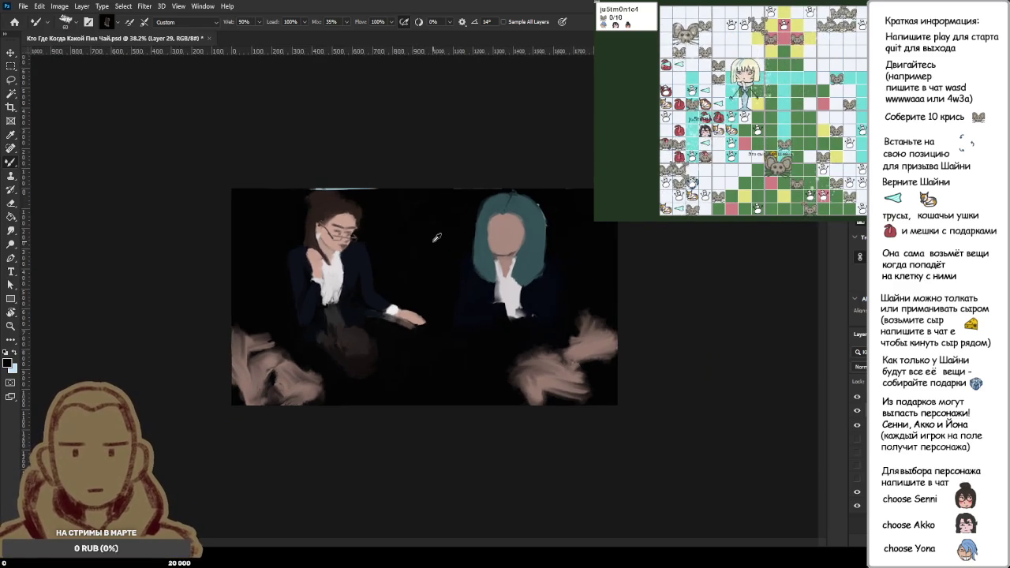
{"action": "scroll", "coordinate": [436, 238], "scroll_direction": "down", "scroll_amount": 1}
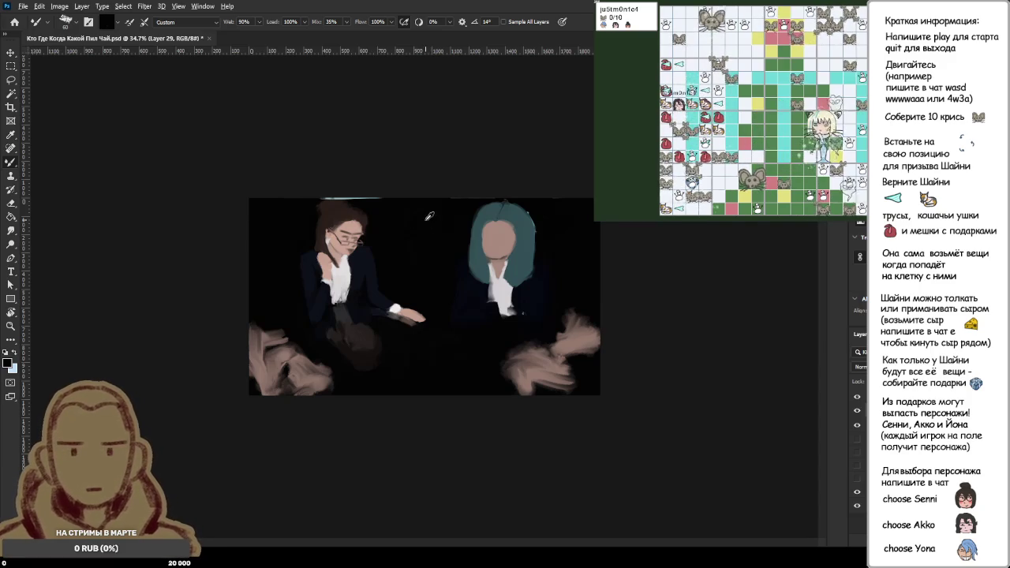
{"action": "scroll", "coordinate": [479, 250], "scroll_direction": "up", "scroll_amount": 7}
{"action": "scroll", "coordinate": [480, 250], "scroll_direction": "up", "scroll_amount": 3}
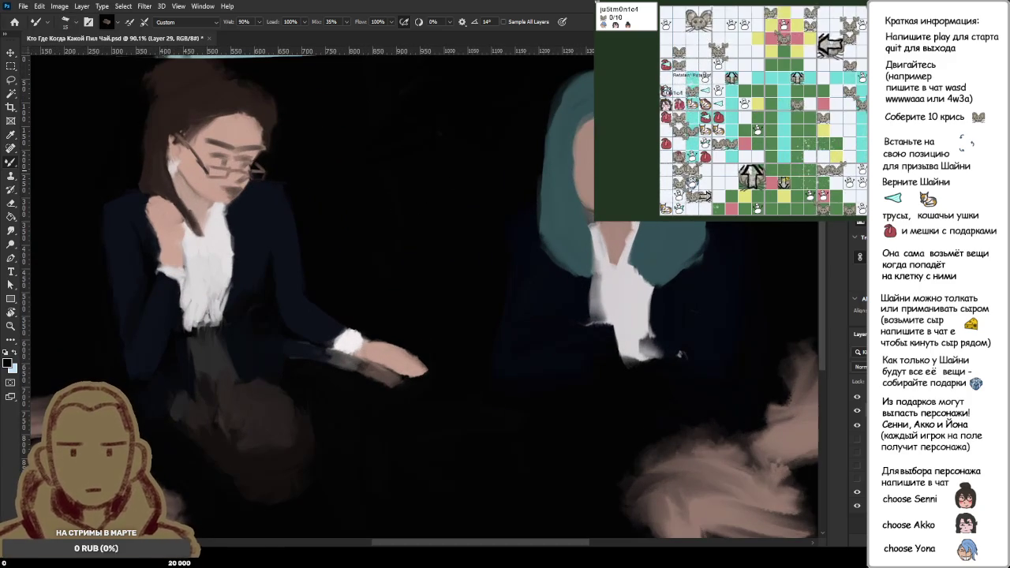
{"action": "scroll", "coordinate": [597, 157], "scroll_direction": "up", "scroll_amount": 5}
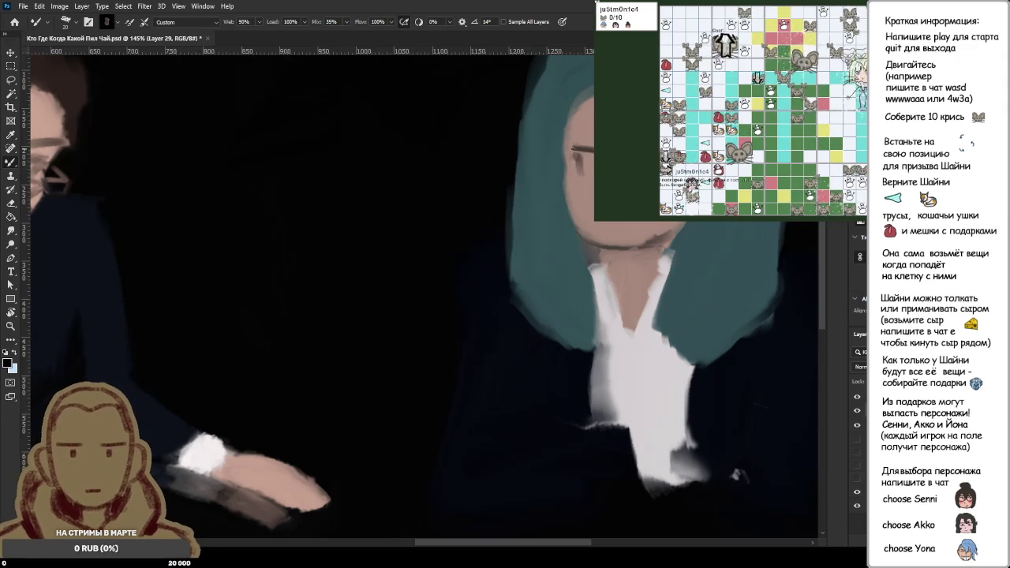
- Paint a dark eyebrow on the teal-haired face, then try and undo an eye-and-nose stroke
{"action": "left_click_drag", "start_coordinate": [566, 154], "coordinate": [590, 149]}
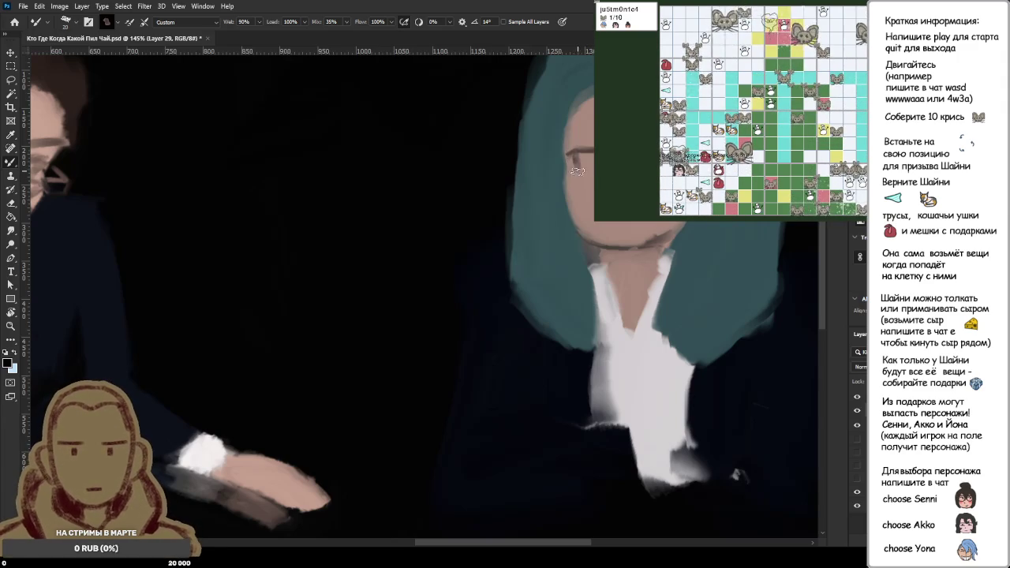
{"action": "scroll", "coordinate": [577, 167], "scroll_direction": "down", "scroll_amount": 3}
{"action": "scroll", "coordinate": [584, 157], "scroll_direction": "up", "scroll_amount": 3}
{"action": "scroll", "coordinate": [590, 152], "scroll_direction": "up", "scroll_amount": 2}
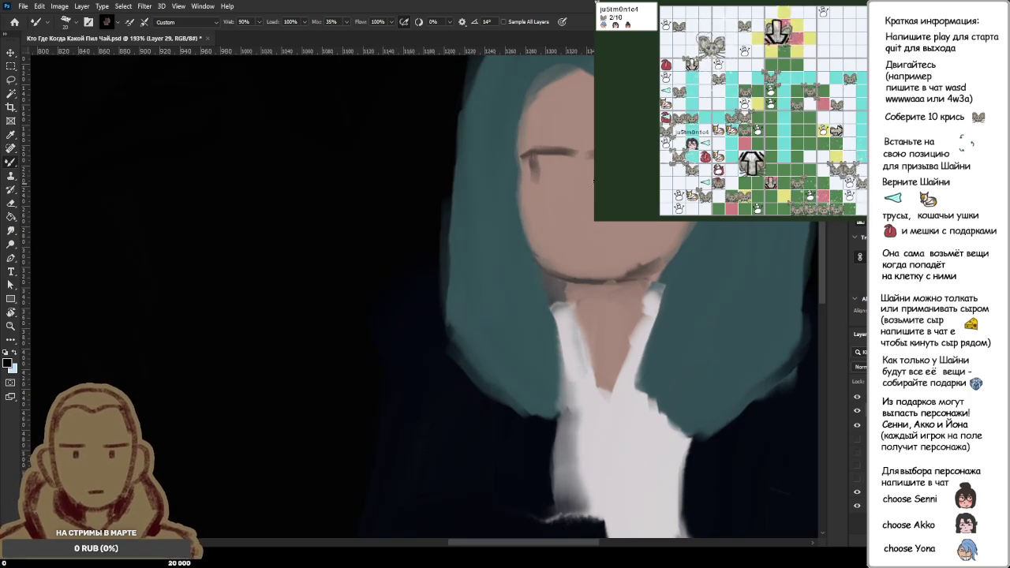
{"action": "left_click_drag", "start_coordinate": [534, 158], "coordinate": [555, 228]}
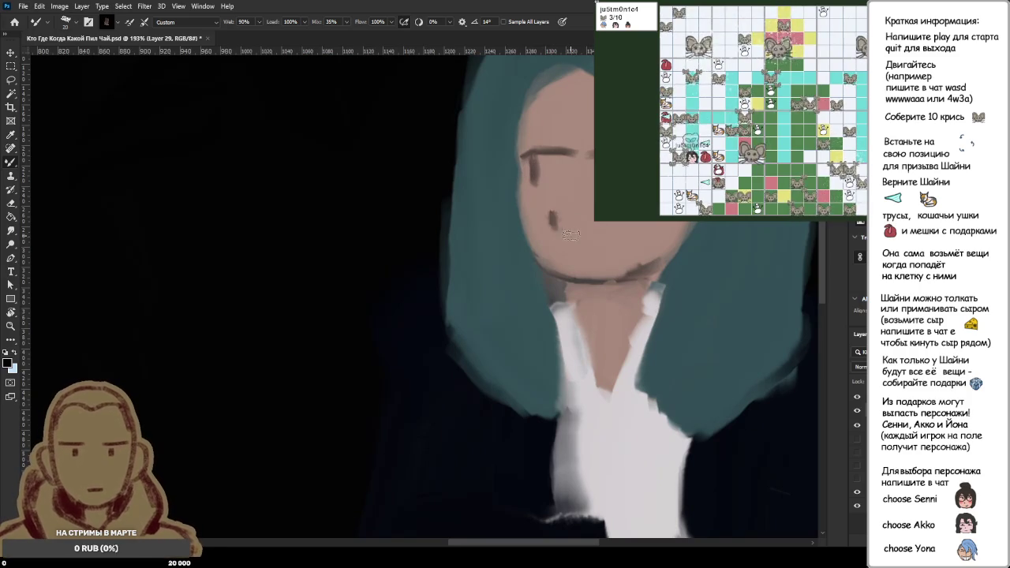
{"action": "key", "text": "ctrl+z"}
{"action": "scroll", "coordinate": [585, 234], "scroll_direction": "down", "scroll_amount": 5}
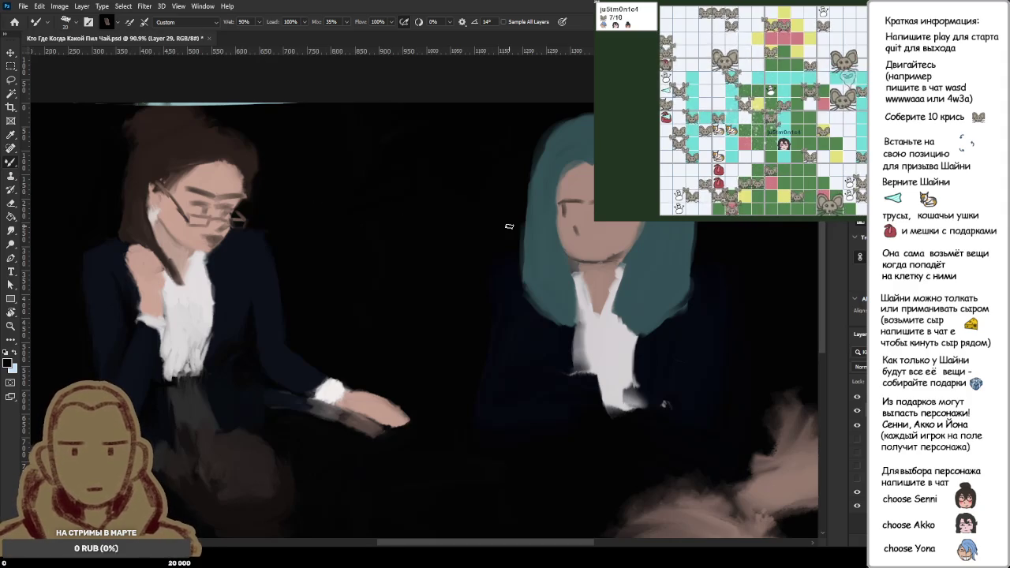
- Zoom in on the teal-haired face and try several eyebrow stroke lengths
{"action": "key", "text": "z"}
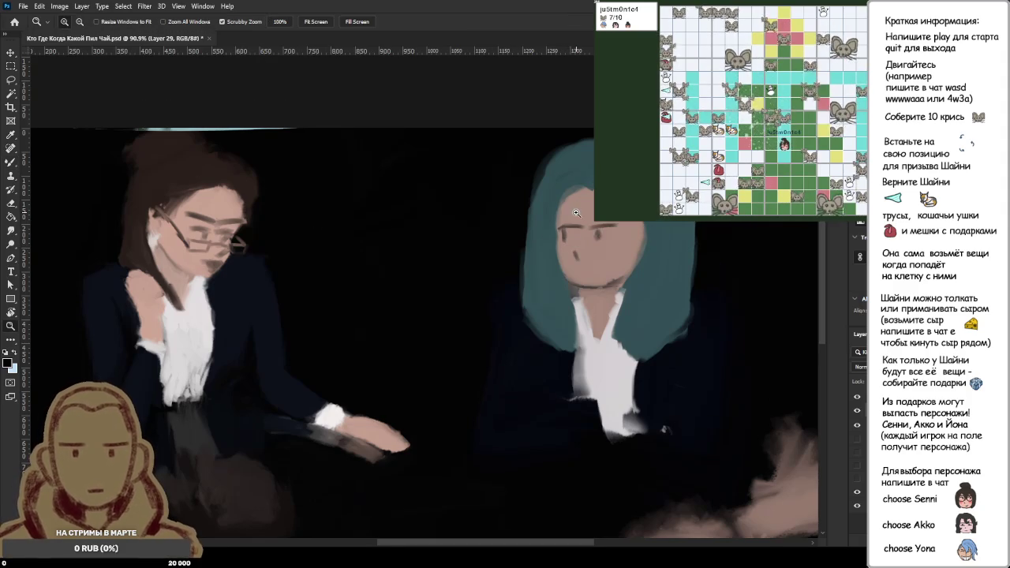
{"action": "scroll", "coordinate": [601, 232], "scroll_direction": "up", "scroll_amount": 1}
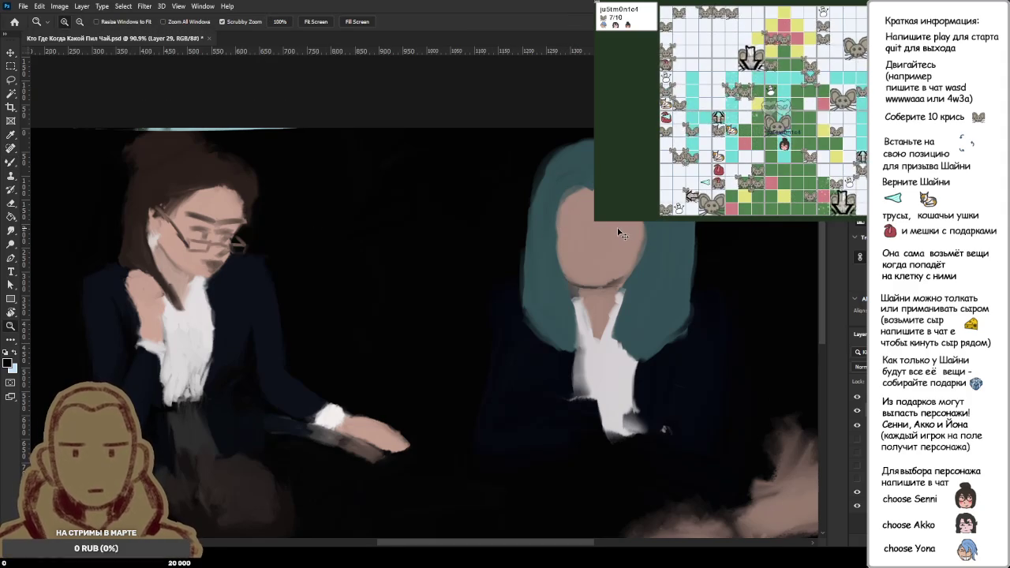
{"action": "key", "text": "b"}
{"action": "scroll", "coordinate": [572, 225], "scroll_direction": "up", "scroll_amount": 2}
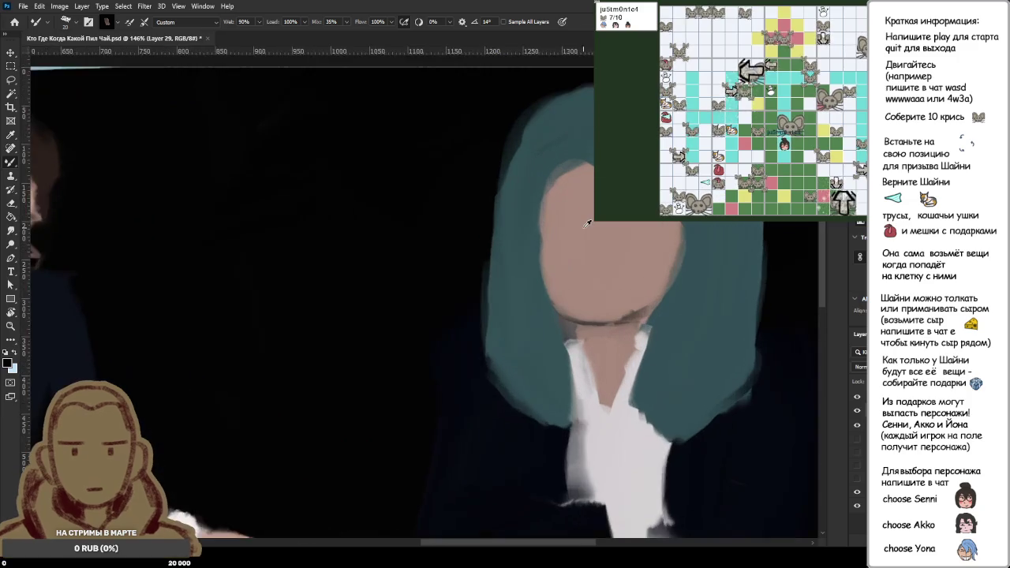
{"action": "scroll", "coordinate": [576, 220], "scroll_direction": "up", "scroll_amount": 1}
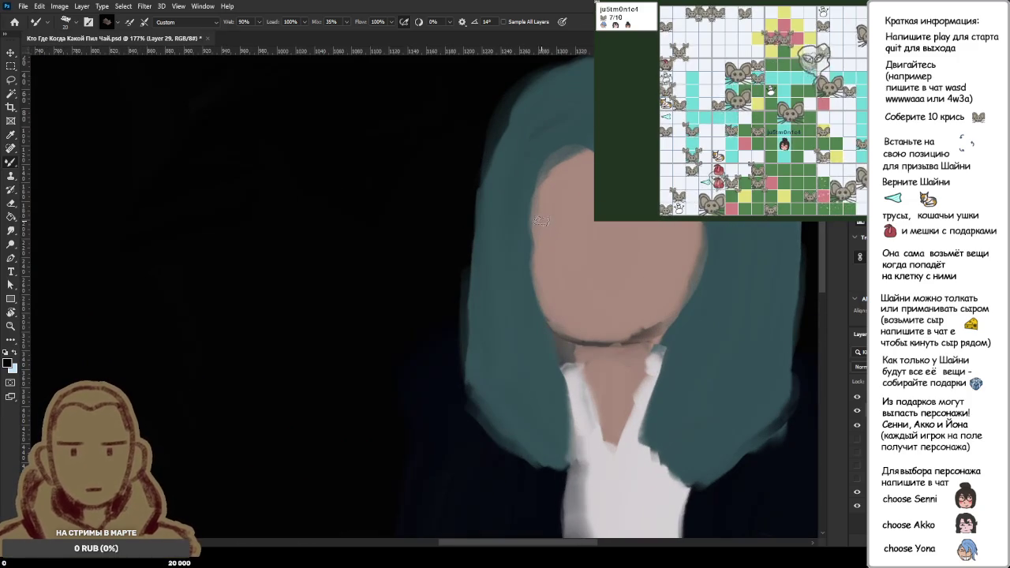
{"action": "left_click_drag", "start_coordinate": [534, 220], "coordinate": [592, 221]}
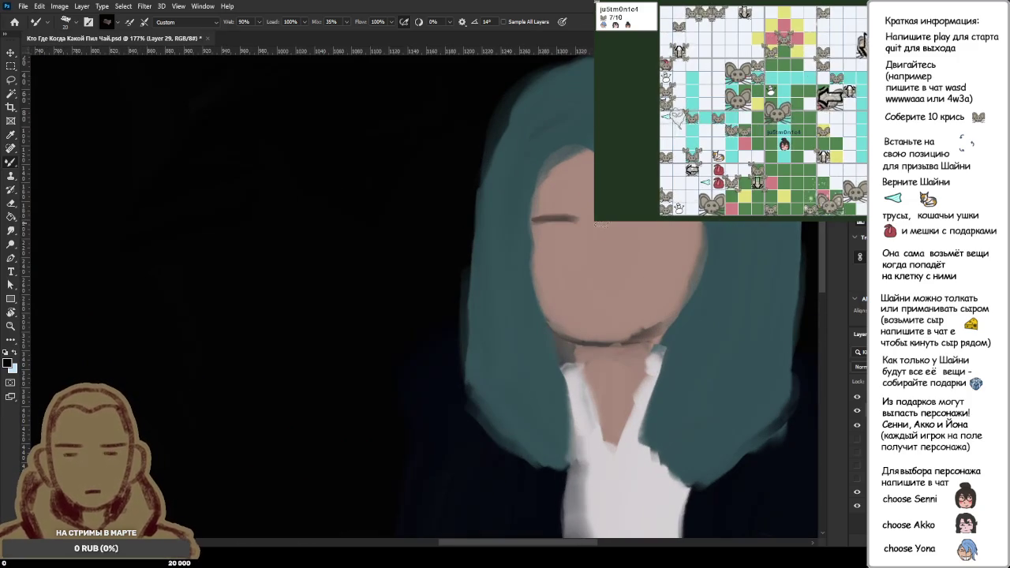
{"action": "left_click_drag", "start_coordinate": [531, 219], "coordinate": [602, 225]}
{"action": "left_click_drag", "start_coordinate": [533, 220], "coordinate": [588, 220]}
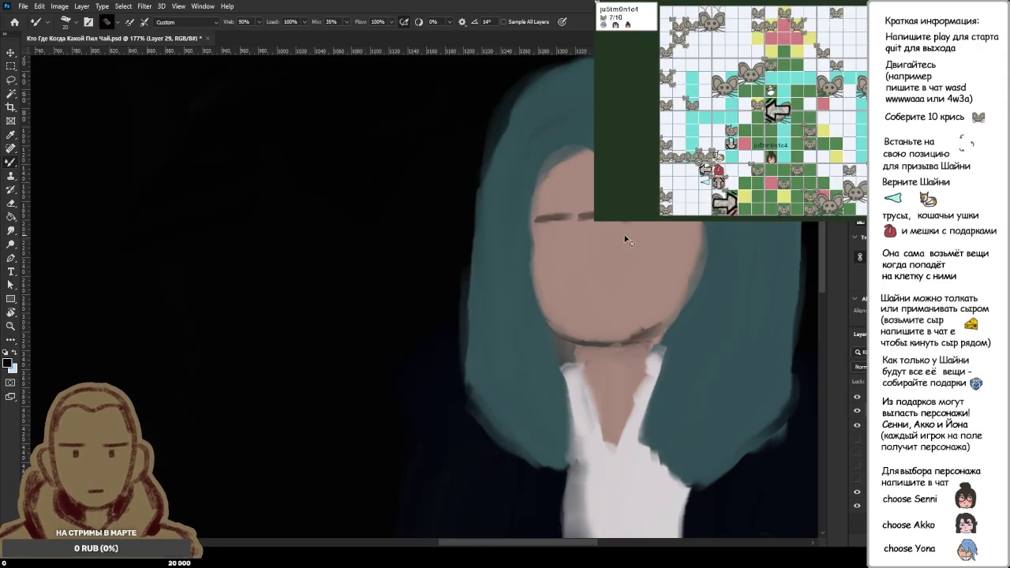
{"action": "key", "text": "ctrl+z"}
- Paint a thicker dark eyebrow across the face
{"action": "scroll", "coordinate": [606, 205], "scroll_direction": "up", "scroll_amount": 2}
{"action": "scroll", "coordinate": [606, 205], "scroll_direction": "up", "scroll_amount": 3}
{"action": "left_click_drag", "start_coordinate": [564, 226], "coordinate": [667, 224]}
{"action": "key", "text": "ctrl+z"}
{"action": "left_click_drag", "start_coordinate": [565, 222], "coordinate": [671, 225]}
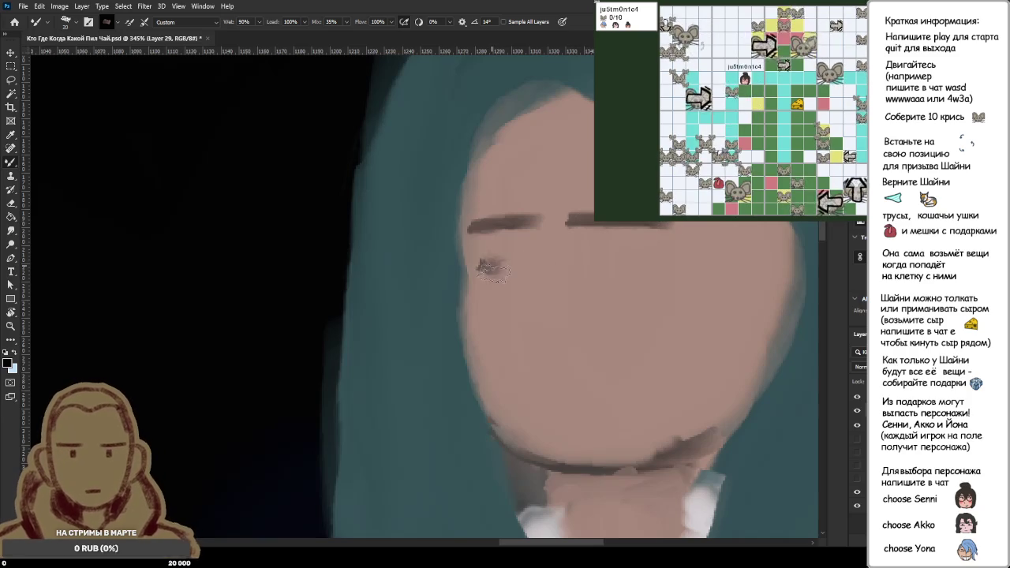
- Paint the left and right eyes as small dark vertical marks below the brows
{"action": "left_click_drag", "start_coordinate": [479, 237], "coordinate": [497, 272]}
{"action": "key", "text": "ctrl+z"}
{"action": "left_click_drag", "start_coordinate": [482, 237], "coordinate": [497, 276]}
{"action": "key", "text": "ctrl+z"}
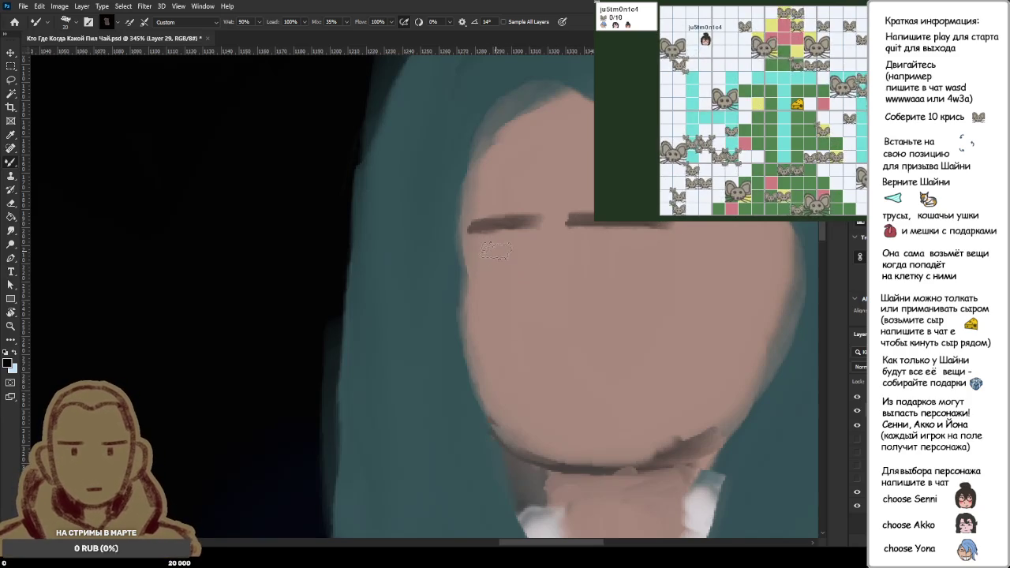
{"action": "left_click_drag", "start_coordinate": [483, 236], "coordinate": [497, 276]}
{"action": "key", "text": "ctrl+z"}
{"action": "left_click_drag", "start_coordinate": [485, 241], "coordinate": [496, 272]}
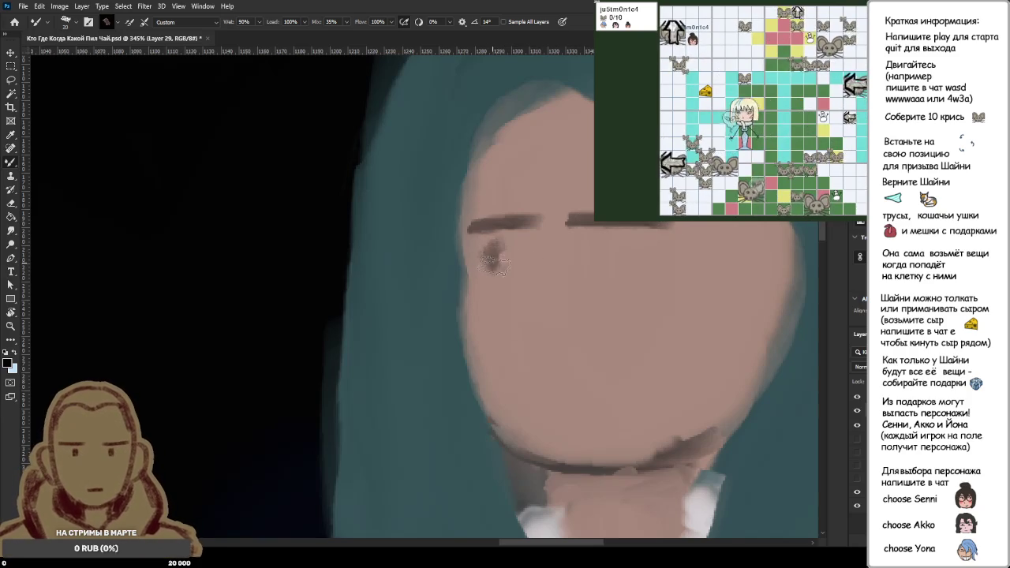
{"action": "left_click_drag", "start_coordinate": [590, 241], "coordinate": [594, 264]}
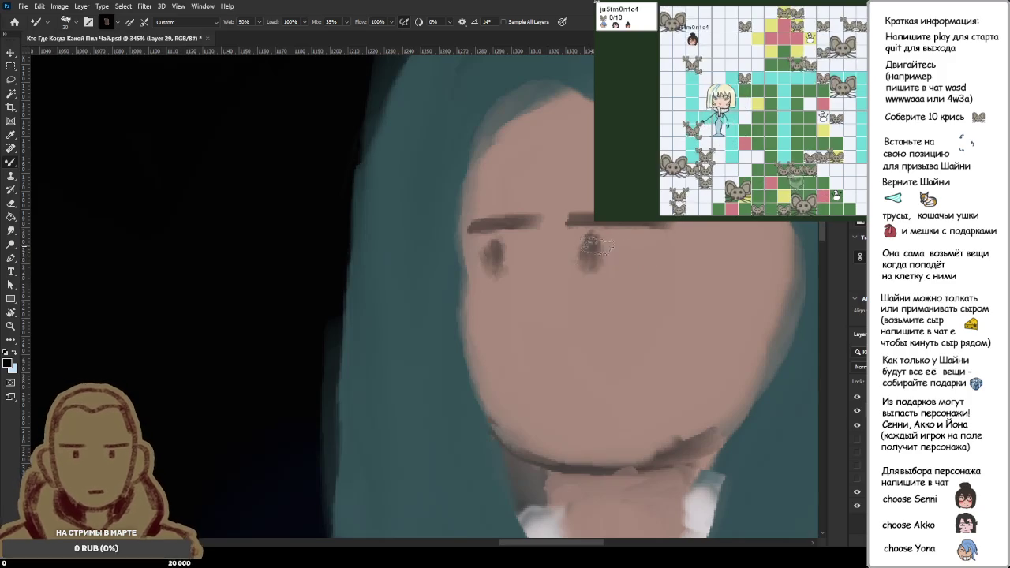
- Repaint the left and right eyebrows darker and cleaner, dropping a joining stroke
{"action": "scroll", "coordinate": [584, 300], "scroll_direction": "down", "scroll_amount": 6, "text": "alt"}
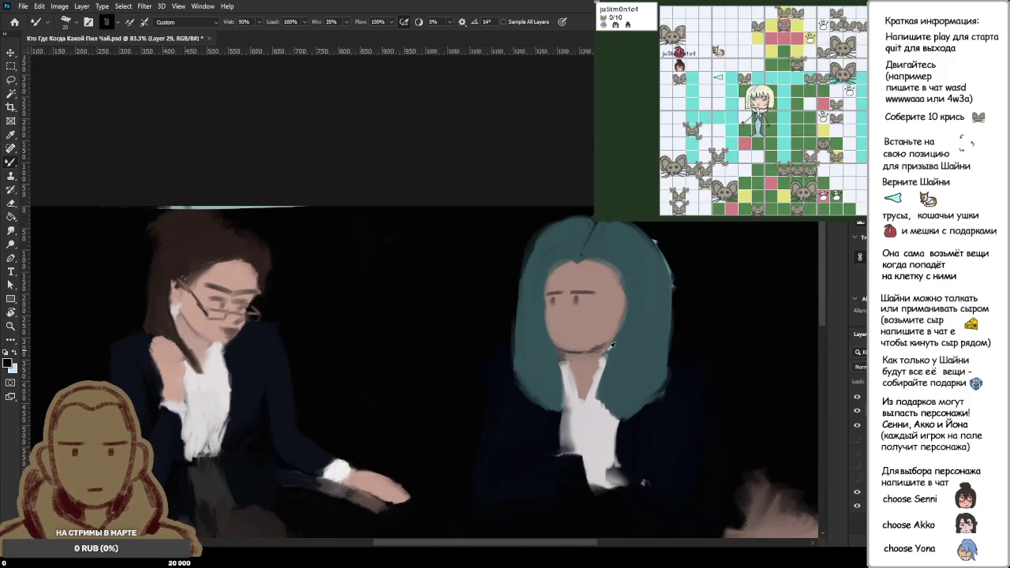
{"action": "scroll", "coordinate": [570, 319], "scroll_direction": "up", "scroll_amount": 2, "text": "alt"}
{"action": "scroll", "coordinate": [552, 300], "scroll_direction": "up", "scroll_amount": 2, "text": "alt"}
{"action": "scroll", "coordinate": [521, 261], "scroll_direction": "up", "scroll_amount": 2, "text": "alt"}
{"action": "scroll", "coordinate": [480, 211], "scroll_direction": "up", "scroll_amount": 1, "text": "alt"}
{"action": "mouse_move", "coordinate": [433, 244]}
{"action": "left_mouse_down"}
{"action": "mouse_move", "coordinate": [496, 234]}
{"action": "mouse_move", "coordinate": [641, 238]}
{"action": "left_mouse_up"}
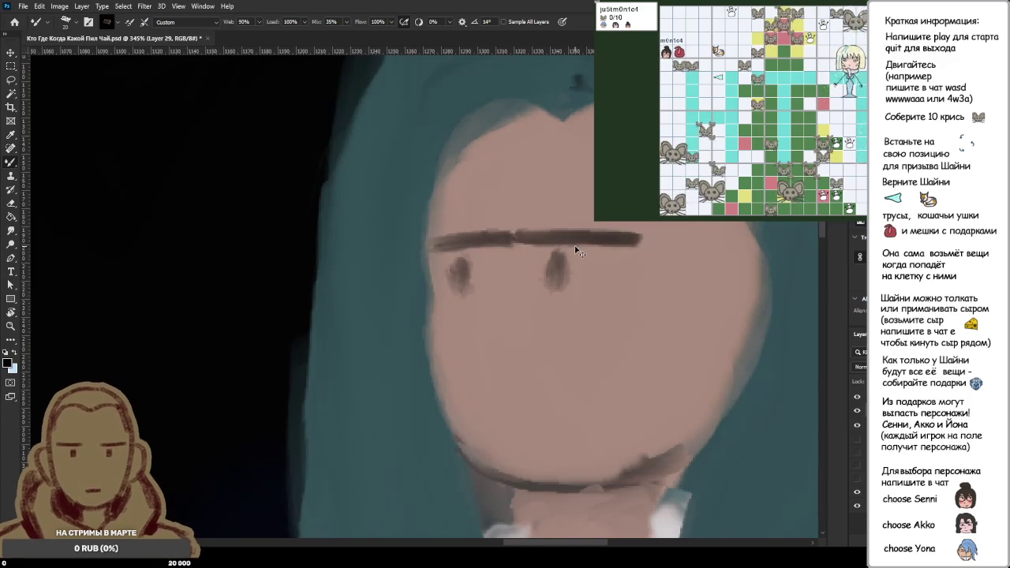
{"action": "key", "text": "ctrl+z"}
{"action": "key", "text": "ctrl+z"}
{"action": "key", "text": "ctrl+z"}
{"action": "left_click_drag", "start_coordinate": [433, 246], "coordinate": [625, 237]}
{"action": "left_click_drag", "start_coordinate": [557, 238], "coordinate": [637, 237]}
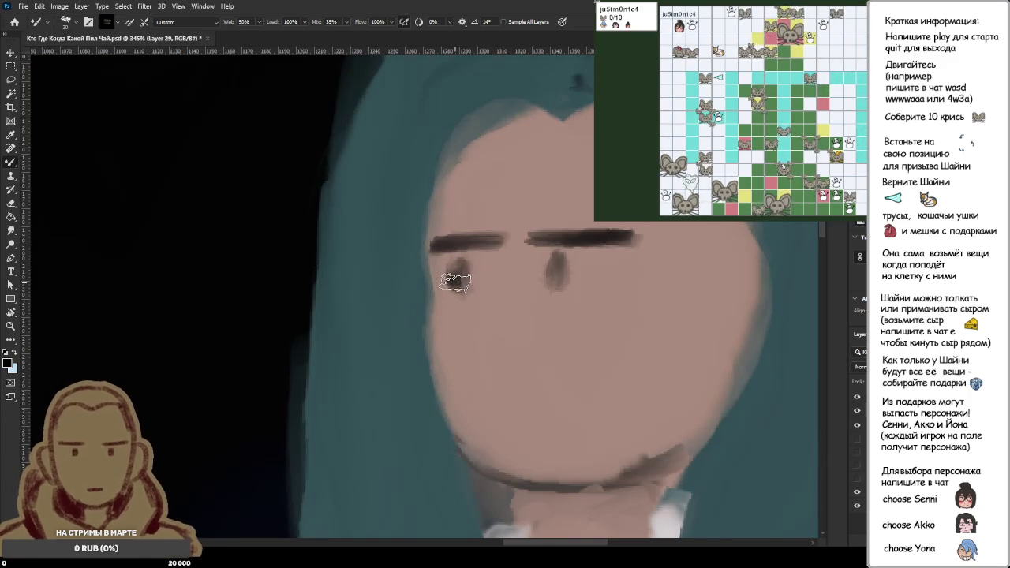
- Darken both eyes and reshape the left eye
{"action": "left_click_drag", "start_coordinate": [450, 273], "coordinate": [463, 284]}
{"action": "left_click_drag", "start_coordinate": [553, 259], "coordinate": [557, 285]}
{"action": "scroll", "coordinate": [502, 273], "scroll_direction": "down", "scroll_amount": 5}
{"action": "scroll", "coordinate": [490, 277], "scroll_direction": "up", "scroll_amount": 5}
{"action": "mouse_move", "coordinate": [476, 282]}
{"action": "left_mouse_down"}
{"action": "mouse_move", "coordinate": [452, 276]}
{"action": "mouse_move", "coordinate": [456, 286]}
{"action": "left_mouse_up"}
{"action": "left_click_drag", "start_coordinate": [552, 260], "coordinate": [560, 288]}
{"action": "scroll", "coordinate": [325, 273], "scroll_direction": "down", "scroll_amount": 3}
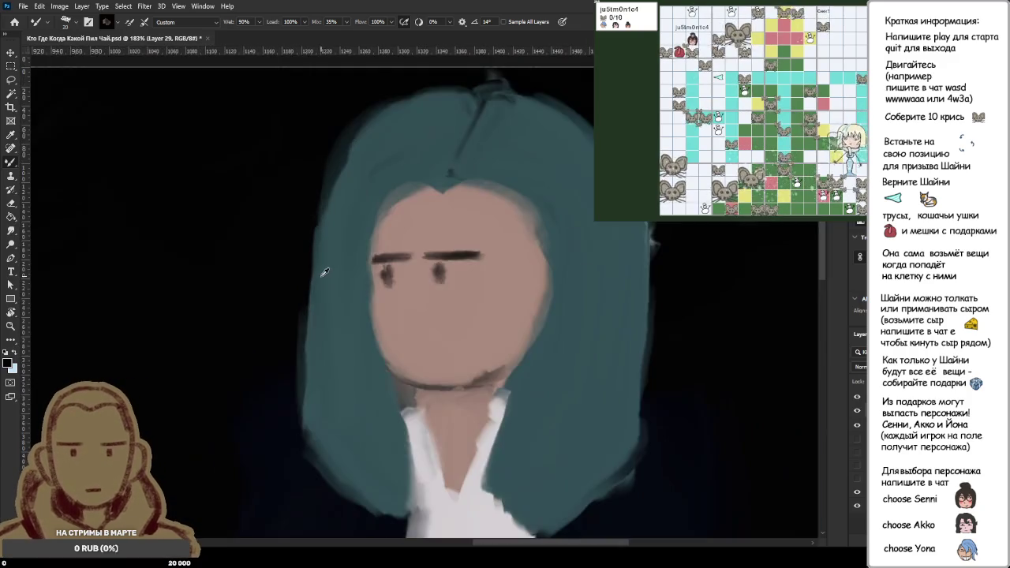
{"action": "scroll", "coordinate": [324, 273], "scroll_direction": "down", "scroll_amount": 3}
{"action": "scroll", "coordinate": [324, 273], "scroll_direction": "down", "scroll_amount": 2}
{"action": "scroll", "coordinate": [300, 197], "scroll_direction": "up", "scroll_amount": 4}
{"action": "scroll", "coordinate": [286, 184], "scroll_direction": "up", "scroll_amount": 2}
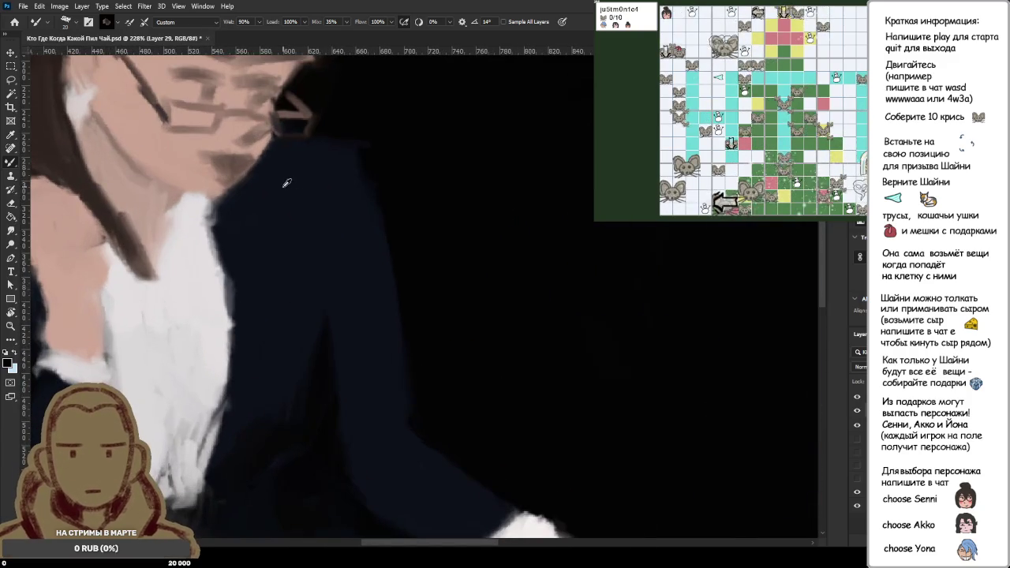
{"action": "scroll", "coordinate": [287, 183], "scroll_direction": "up", "scroll_amount": 2}
{"action": "scroll", "coordinate": [261, 183], "scroll_direction": "up", "scroll_amount": 2}
{"action": "scroll", "coordinate": [238, 182], "scroll_direction": "up", "scroll_amount": 1}
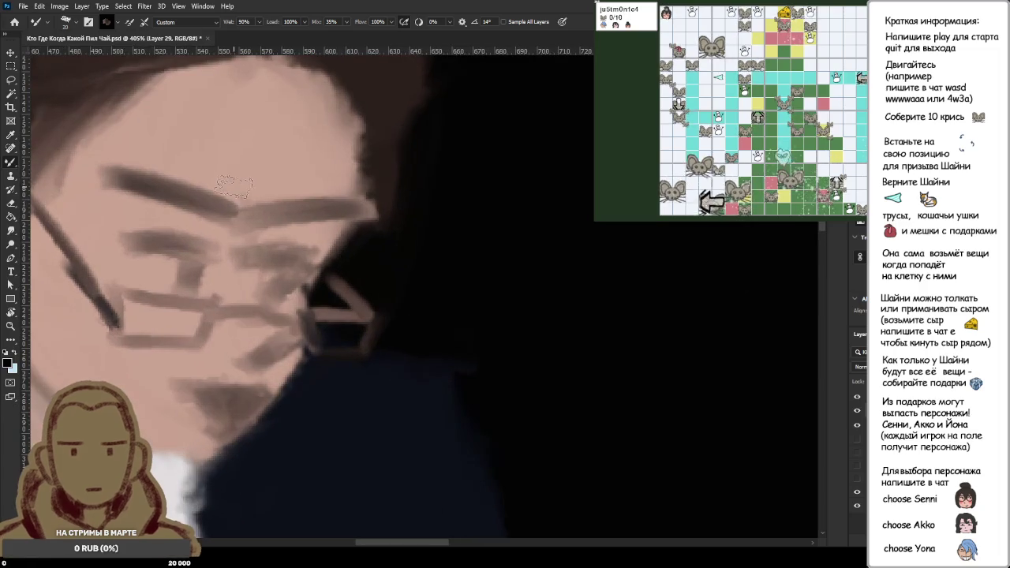
{"action": "left_click_drag", "start_coordinate": [253, 136], "coordinate": [220, 193]}
{"action": "key", "text": "ctrl+z"}
{"action": "left_click_drag", "start_coordinate": [253, 131], "coordinate": [218, 191]}
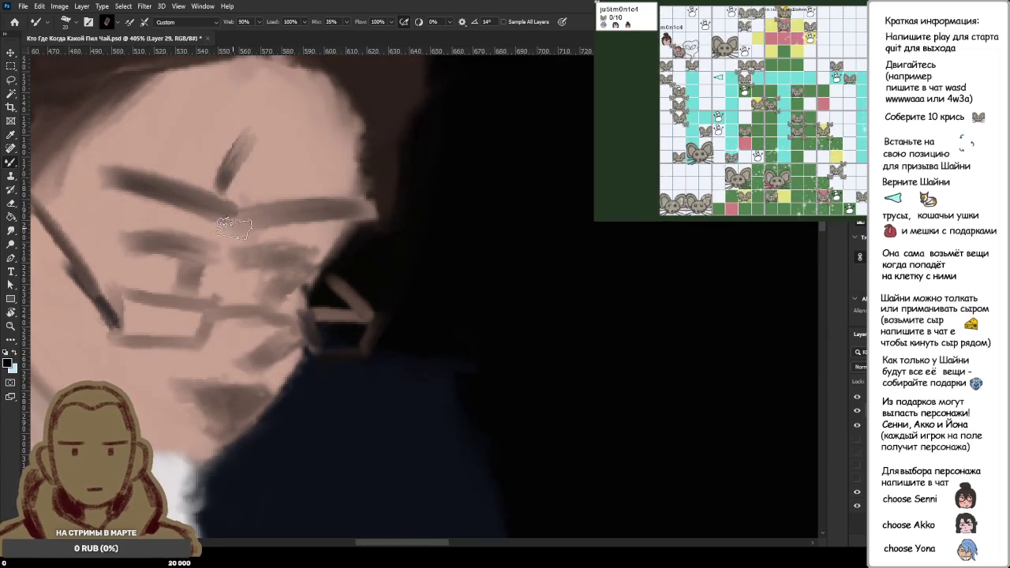
{"action": "key", "text": "ctrl+z"}
{"action": "scroll", "coordinate": [260, 189], "scroll_direction": "down", "scroll_amount": 5}
{"action": "scroll", "coordinate": [382, 221], "scroll_direction": "down", "scroll_amount": 5}
{"action": "scroll", "coordinate": [382, 222], "scroll_direction": "up", "scroll_amount": 1}
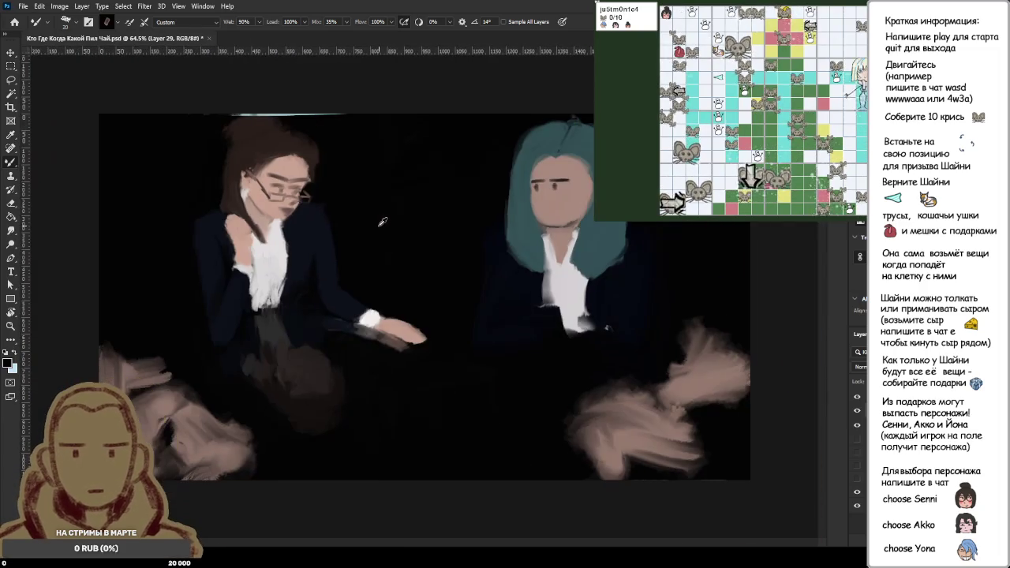
{"action": "scroll", "coordinate": [552, 190], "scroll_direction": "up", "scroll_amount": 2}
{"action": "scroll", "coordinate": [569, 193], "scroll_direction": "up", "scroll_amount": 1}
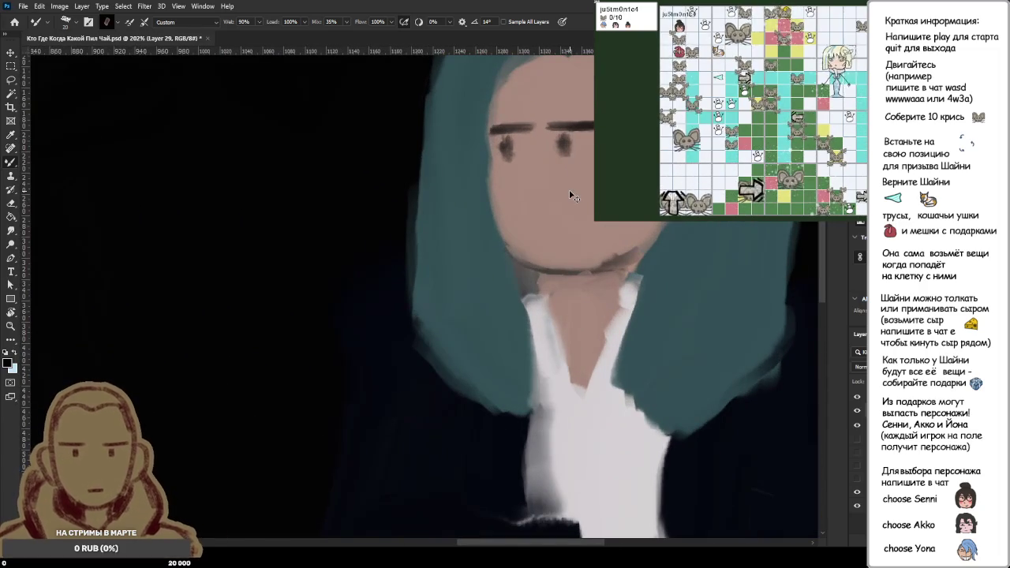
{"action": "scroll", "coordinate": [569, 193], "scroll_direction": "down", "scroll_amount": 2}
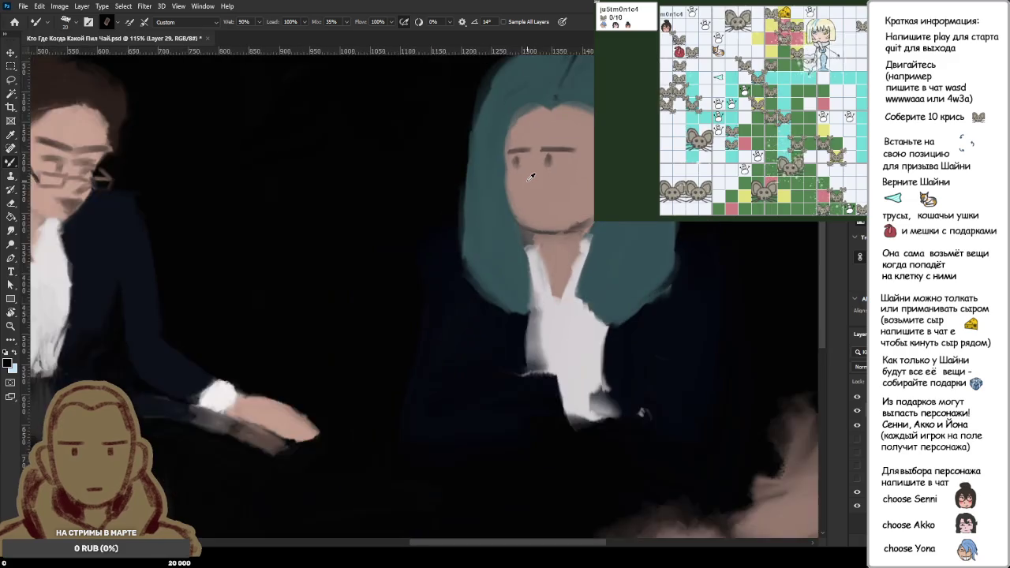
{"action": "scroll", "coordinate": [530, 177], "scroll_direction": "down", "scroll_amount": 1}
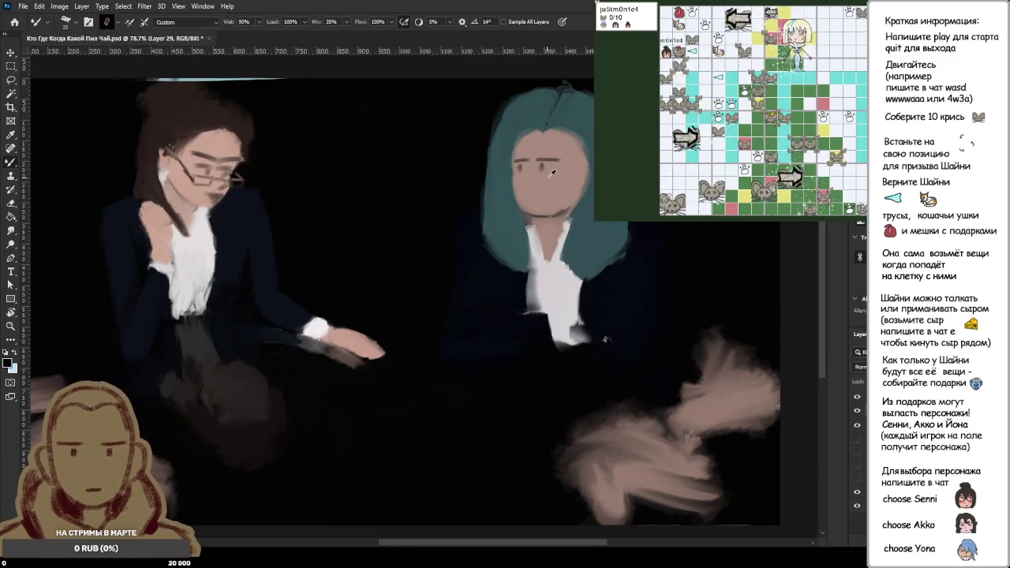
{"action": "scroll", "coordinate": [539, 178], "scroll_direction": "up", "scroll_amount": 2}
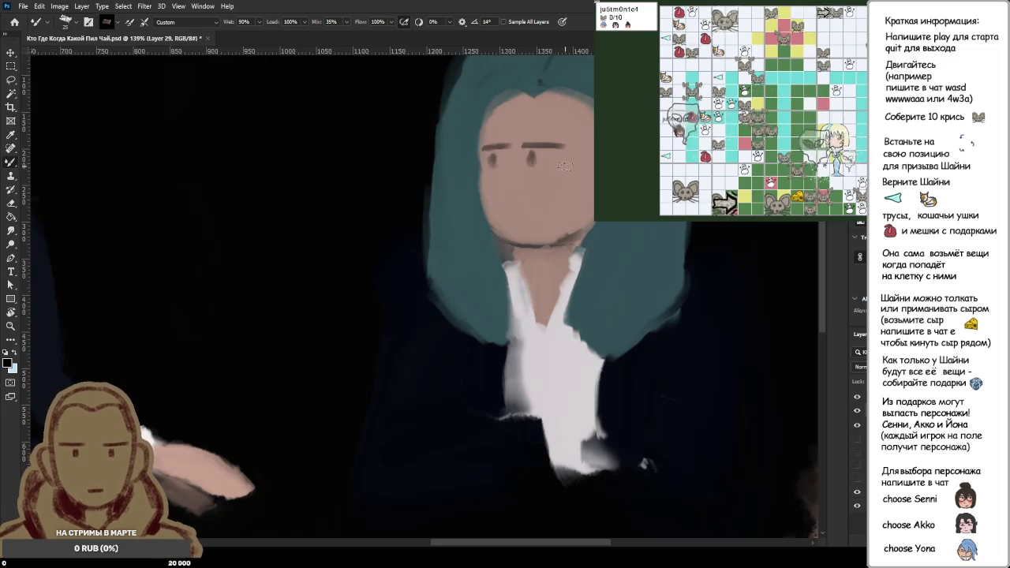
- Sample the face's skin tone and paint over the brows and eyes
{"action": "left_click", "coordinate": [526, 196], "text": "alt"}
{"action": "mouse_move", "coordinate": [528, 162]}
{"action": "left_mouse_down"}
{"action": "mouse_move", "coordinate": [541, 144]}
{"action": "mouse_move", "coordinate": [489, 154]}
{"action": "mouse_move", "coordinate": [513, 144]}
{"action": "left_mouse_up"}
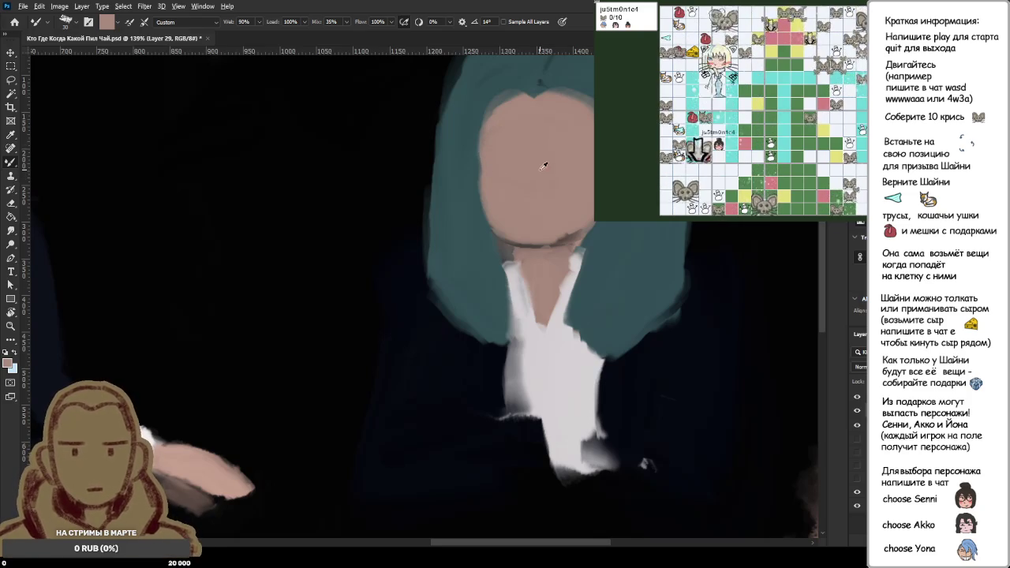
{"action": "scroll", "coordinate": [518, 167], "scroll_direction": "down", "scroll_amount": 2}
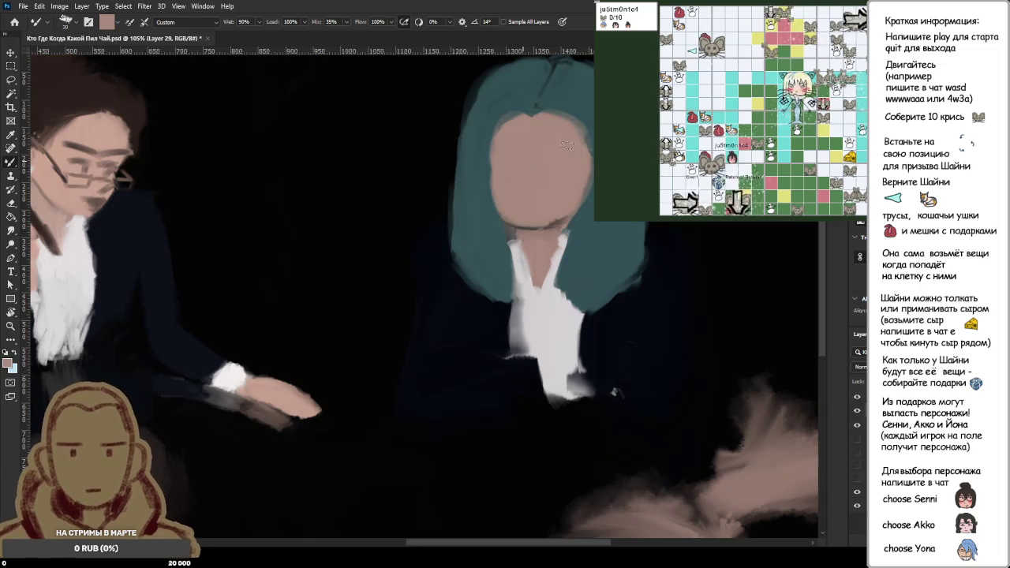
- Reset to black, zoom in and paint a dark eyebrow on the blank face after retries
{"action": "key", "text": "d"}
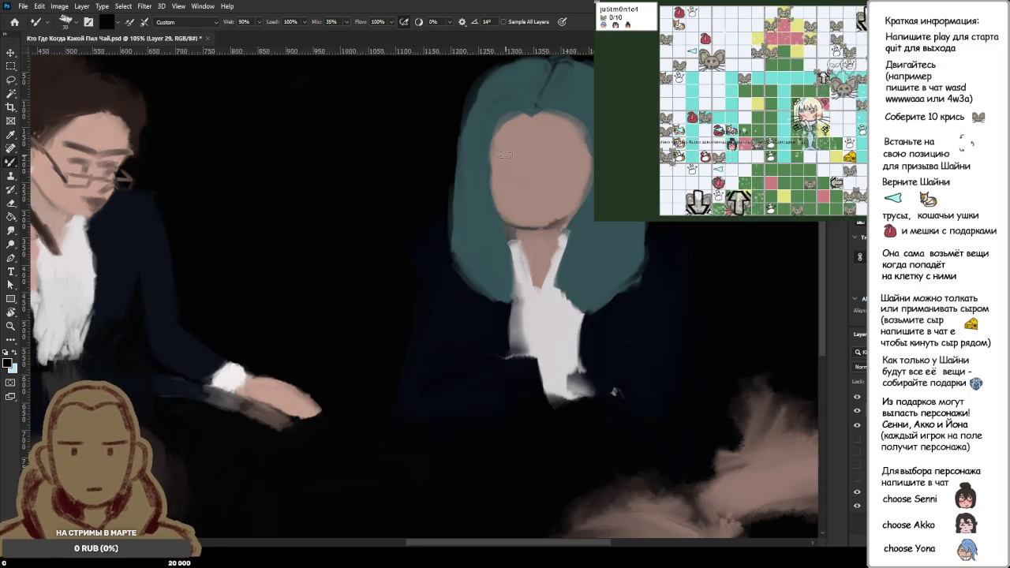
{"action": "scroll", "coordinate": [536, 175], "scroll_direction": "up", "scroll_amount": 3}
{"action": "scroll", "coordinate": [537, 175], "scroll_direction": "up", "scroll_amount": 2}
{"action": "left_click_drag", "start_coordinate": [471, 162], "coordinate": [552, 163]}
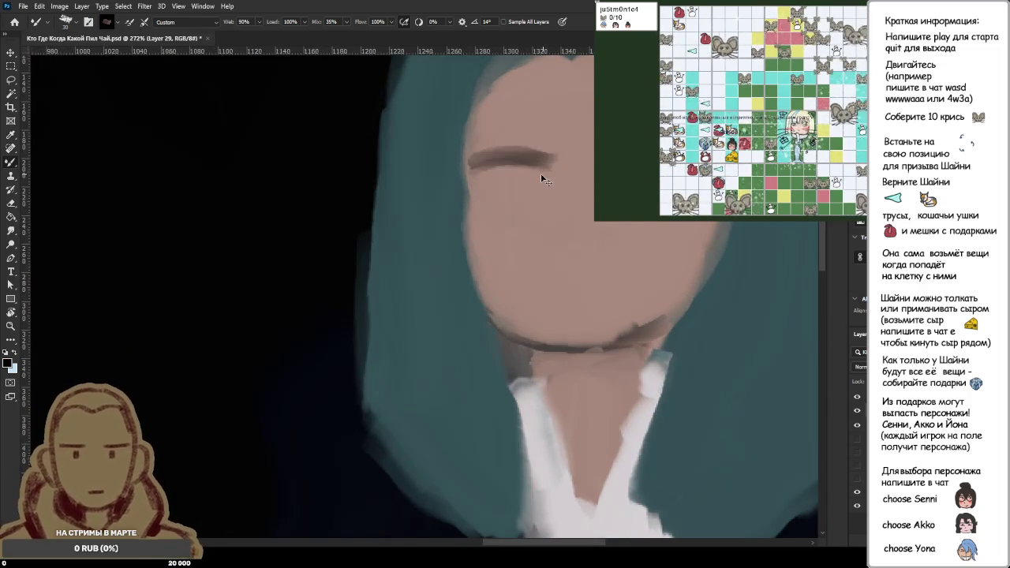
{"action": "key", "text": "ctrl+z"}
{"action": "left_click_drag", "start_coordinate": [472, 158], "coordinate": [543, 150]}
{"action": "key", "text": "ctrl+z"}
{"action": "left_click_drag", "start_coordinate": [472, 158], "coordinate": [557, 152]}
- Try left-eye and right-eyebrow strokes, undoing them
{"action": "left_click_drag", "start_coordinate": [496, 169], "coordinate": [499, 199]}
{"action": "key", "text": "ctrl+z"}
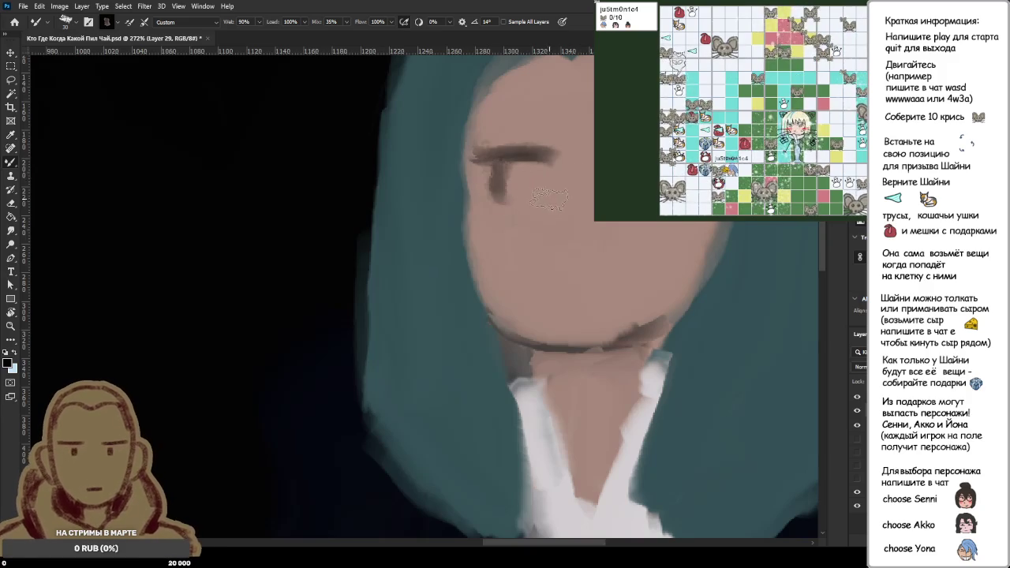
{"action": "mouse_move", "coordinate": [567, 157]}
{"action": "left_mouse_down"}
{"action": "mouse_move", "coordinate": [592, 160]}
{"action": "mouse_move", "coordinate": [585, 199]}
{"action": "left_mouse_up"}
{"action": "key", "text": "ctrl+z"}
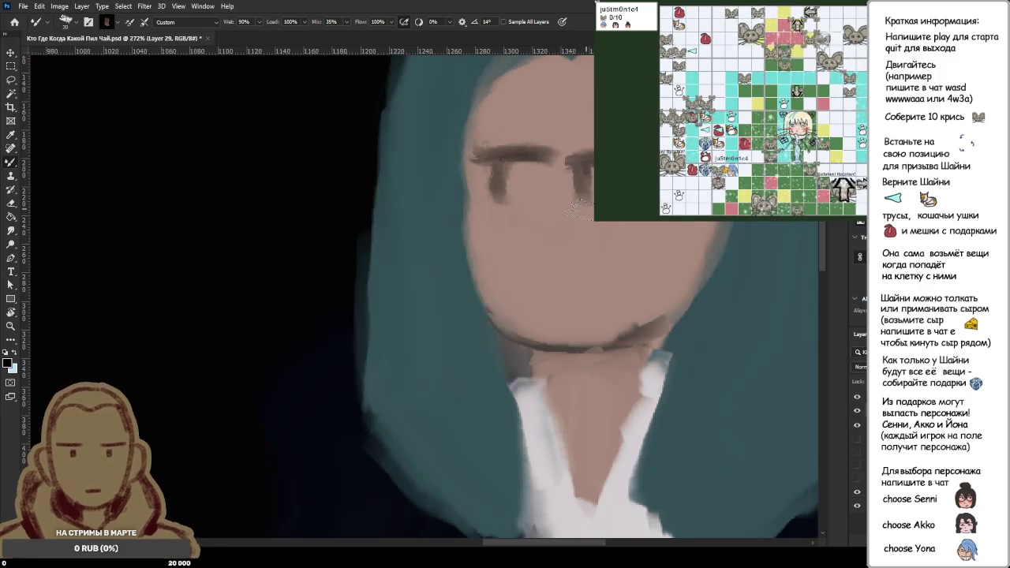
{"action": "scroll", "coordinate": [523, 215], "scroll_direction": "down", "scroll_amount": 5}
{"action": "scroll", "coordinate": [523, 216], "scroll_direction": "down", "scroll_amount": 3}
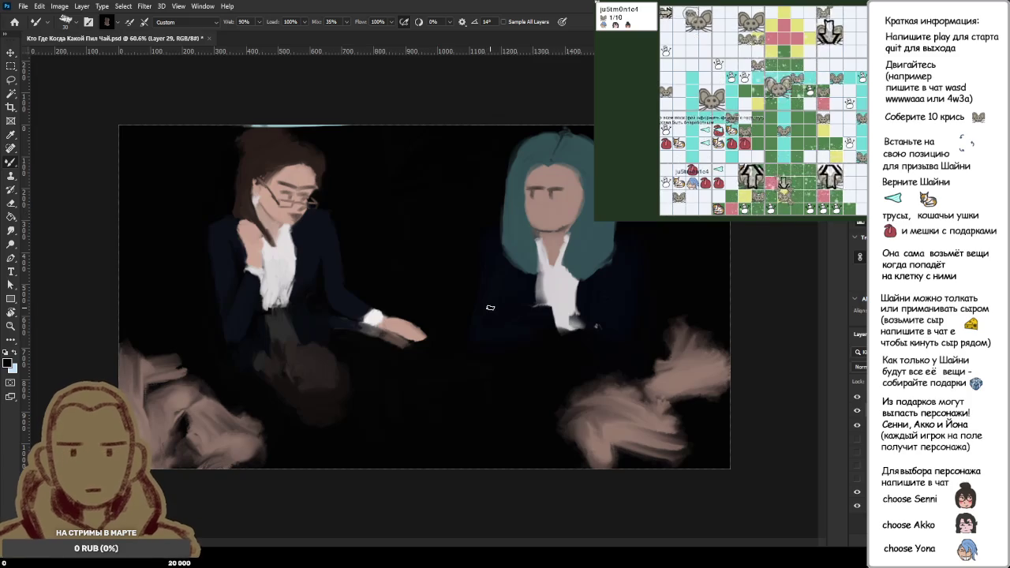
{"action": "scroll", "coordinate": [490, 307], "scroll_direction": "down", "scroll_amount": 2}
{"action": "scroll", "coordinate": [506, 269], "scroll_direction": "down", "scroll_amount": 1}
{"action": "scroll", "coordinate": [516, 231], "scroll_direction": "up", "scroll_amount": 2}
{"action": "scroll", "coordinate": [568, 201], "scroll_direction": "up", "scroll_amount": 3}
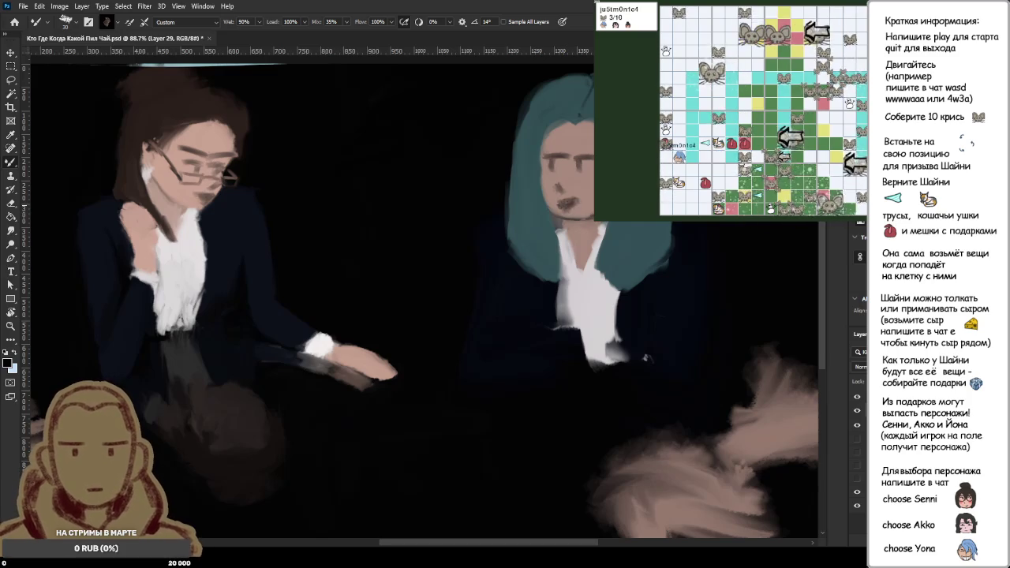
{"action": "scroll", "coordinate": [588, 202], "scroll_direction": "down", "scroll_amount": 1}
{"action": "scroll", "coordinate": [589, 202], "scroll_direction": "down", "scroll_amount": 1}
{"action": "scroll", "coordinate": [589, 202], "scroll_direction": "down", "scroll_amount": 1}
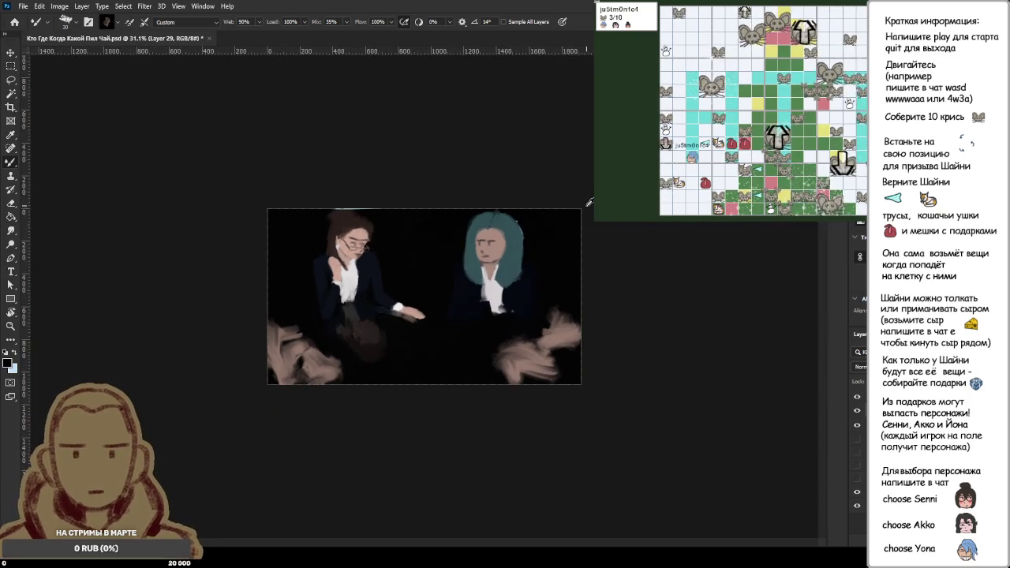
{"action": "scroll", "coordinate": [510, 229], "scroll_direction": "up", "scroll_amount": 2}
{"action": "scroll", "coordinate": [566, 209], "scroll_direction": "up", "scroll_amount": 1}
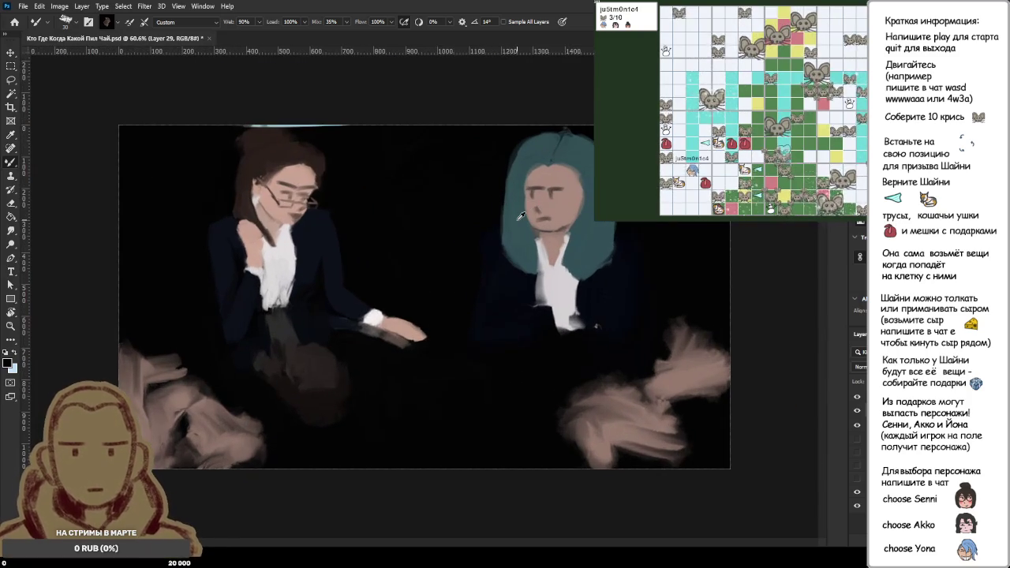
{"action": "scroll", "coordinate": [567, 208], "scroll_direction": "up", "scroll_amount": 1}
{"action": "scroll", "coordinate": [576, 174], "scroll_direction": "up", "scroll_amount": 1}
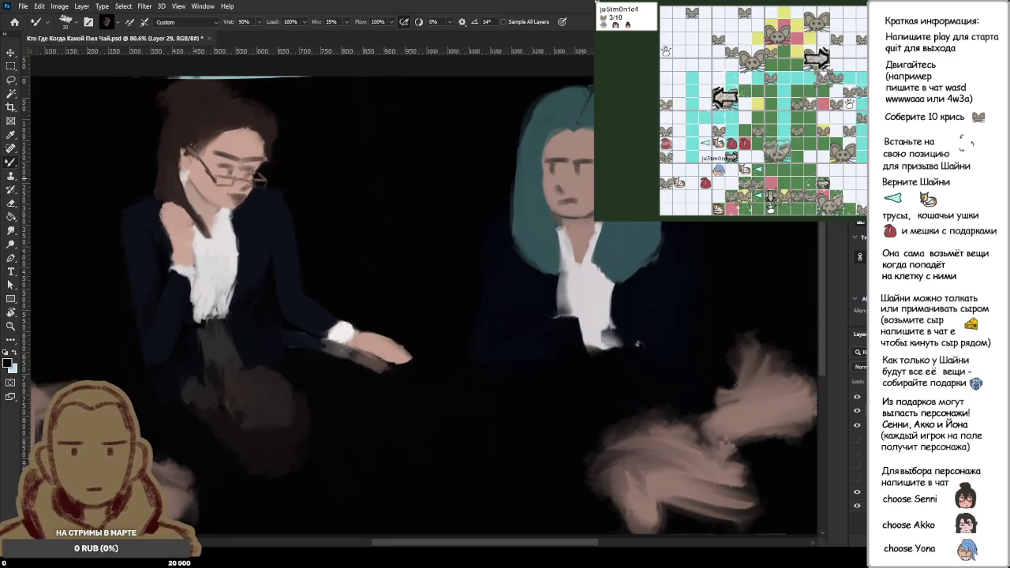
{"action": "scroll", "coordinate": [586, 143], "scroll_direction": "up", "scroll_amount": 1}
{"action": "scroll", "coordinate": [586, 143], "scroll_direction": "up", "scroll_amount": 1}
{"action": "scroll", "coordinate": [580, 181], "scroll_direction": "up", "scroll_amount": 1}
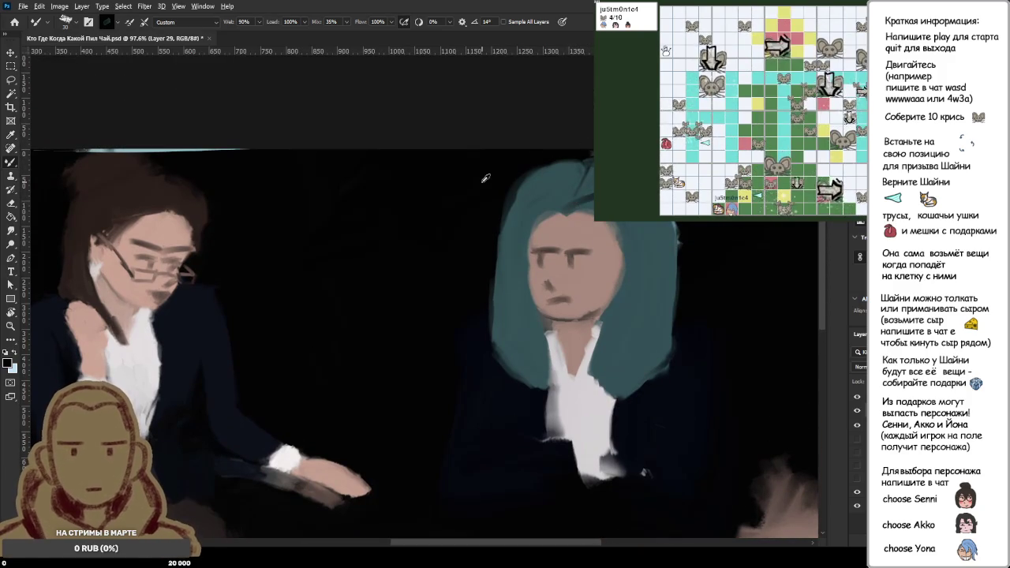
- Darken the teal hair's left and right edges into the black background
{"action": "left_click_drag", "start_coordinate": [507, 169], "coordinate": [498, 318]}
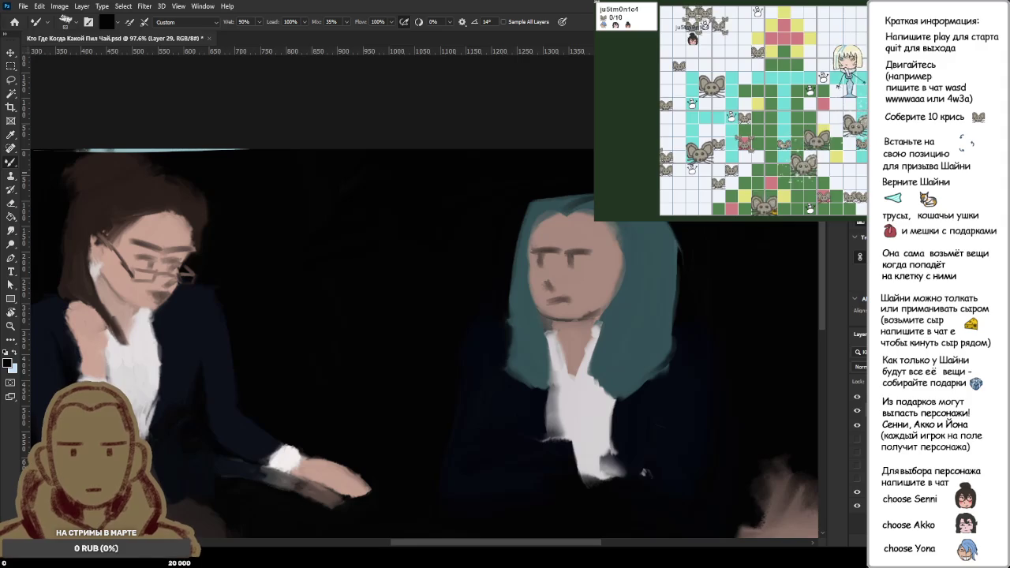
{"action": "mouse_move", "coordinate": [677, 226]}
{"action": "left_mouse_down"}
{"action": "mouse_move", "coordinate": [666, 255]}
{"action": "mouse_move", "coordinate": [668, 314]}
{"action": "left_mouse_up"}
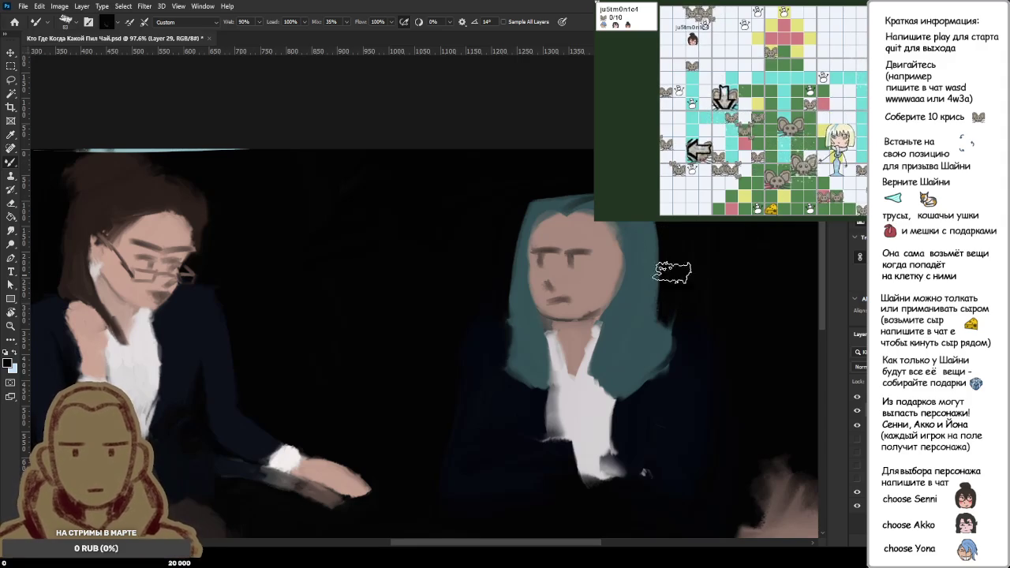
{"action": "left_click", "coordinate": [542, 203], "text": "alt"}
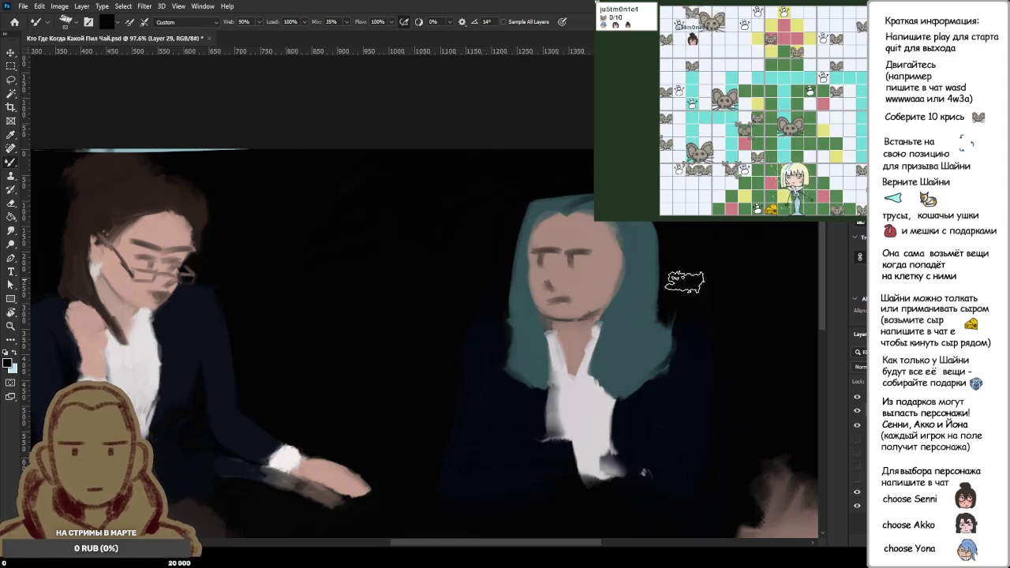
{"action": "left_click", "coordinate": [677, 319], "text": "alt"}
{"action": "mouse_move", "coordinate": [665, 391]}
{"action": "left_mouse_down"}
{"action": "mouse_move", "coordinate": [677, 343]}
{"action": "mouse_move", "coordinate": [649, 387]}
{"action": "left_mouse_up"}
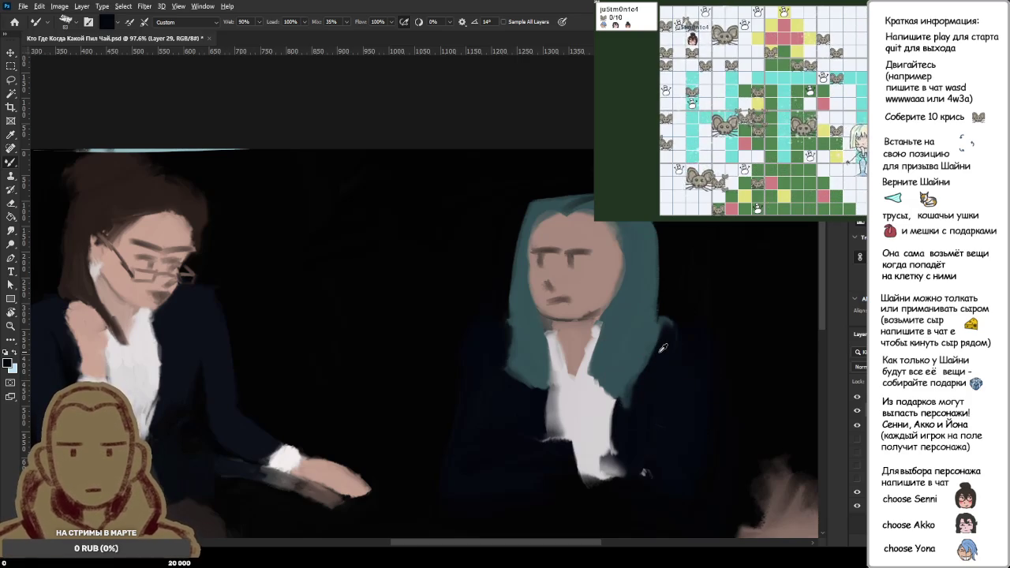
{"action": "left_click_drag", "start_coordinate": [657, 348], "coordinate": [632, 377]}
- Extend the white shirt slightly and darken the hair's lower-right edge against the jacket
{"action": "left_click", "coordinate": [599, 410], "text": "alt"}
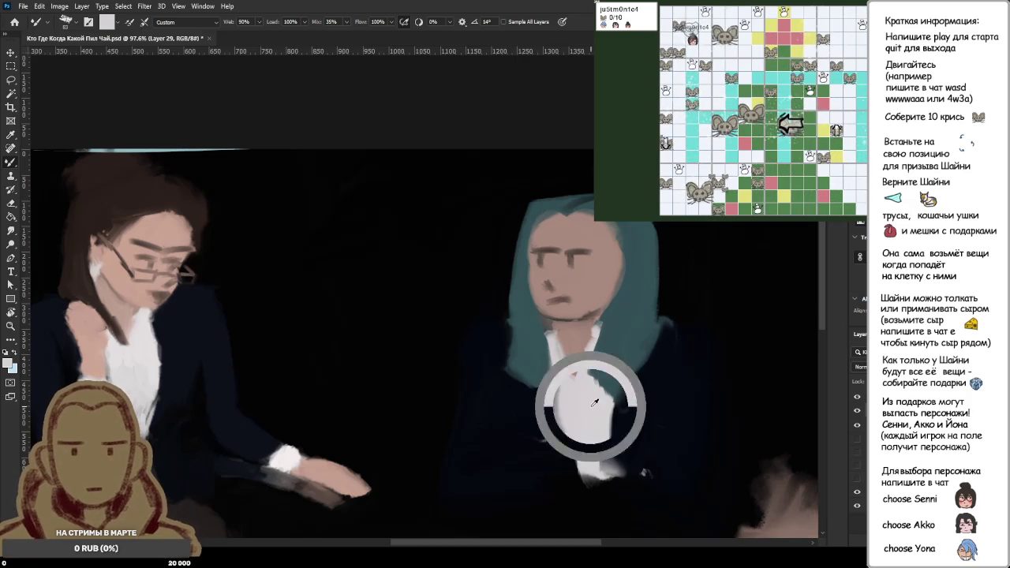
{"action": "mouse_move", "coordinate": [604, 410]}
{"action": "left_mouse_down"}
{"action": "mouse_move", "coordinate": [610, 377]}
{"action": "mouse_move", "coordinate": [649, 385]}
{"action": "left_mouse_up"}
{"action": "left_click", "coordinate": [607, 391], "text": "alt"}
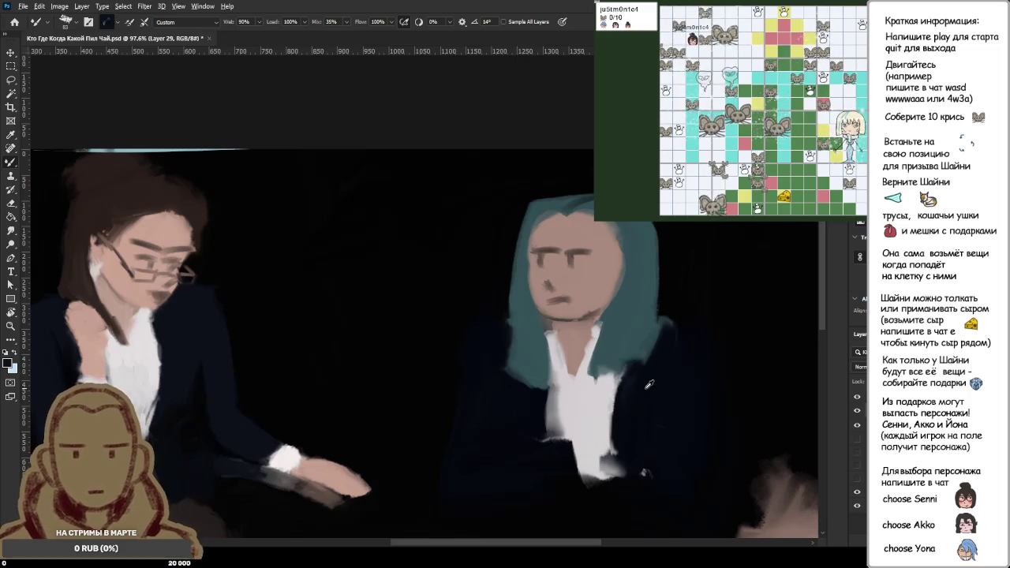
{"action": "left_click", "coordinate": [649, 380], "text": "alt"}
{"action": "left_click", "coordinate": [614, 355], "text": "alt"}
{"action": "left_click_drag", "start_coordinate": [628, 367], "coordinate": [655, 320]}
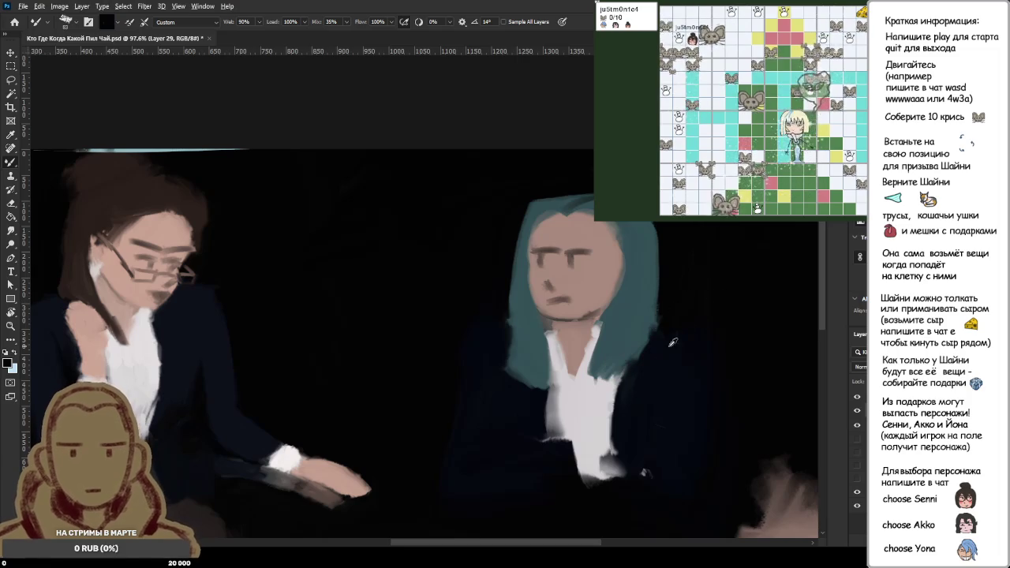
- Darken the hair's lower-left edge, then resample teal and black near the top of the hair
{"action": "left_click", "coordinate": [649, 316], "text": "alt"}
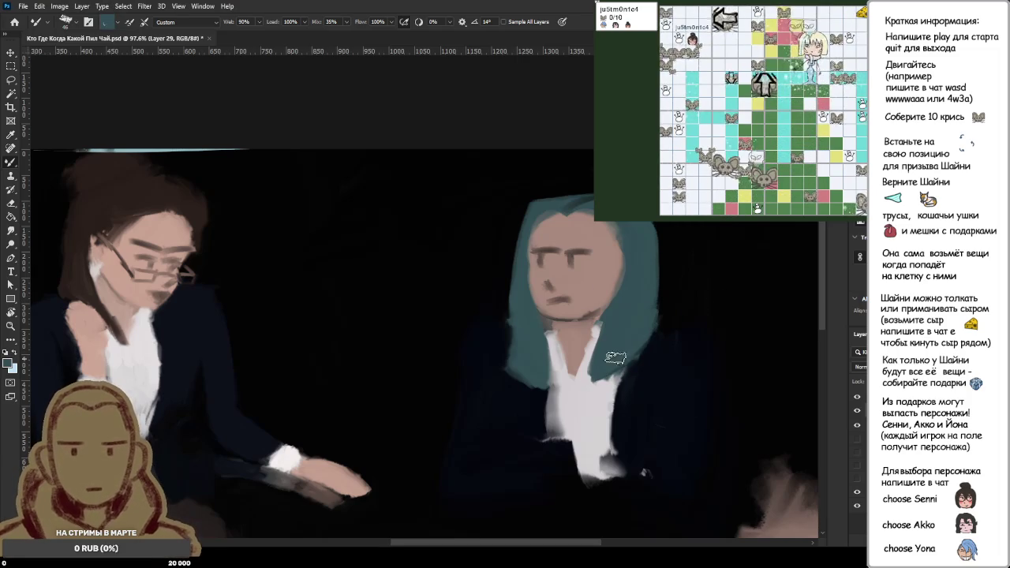
{"action": "left_click", "coordinate": [525, 399], "text": "alt"}
{"action": "mouse_move", "coordinate": [528, 395]}
{"action": "left_mouse_down"}
{"action": "mouse_move", "coordinate": [502, 355]}
{"action": "mouse_move", "coordinate": [517, 356]}
{"action": "left_mouse_up"}
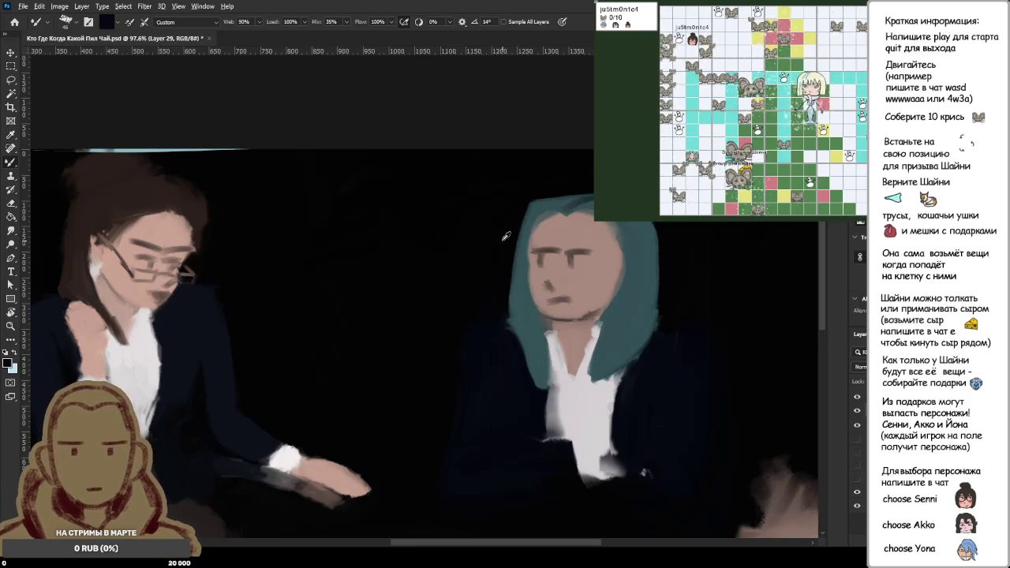
{"action": "left_click", "coordinate": [542, 199], "text": "alt"}
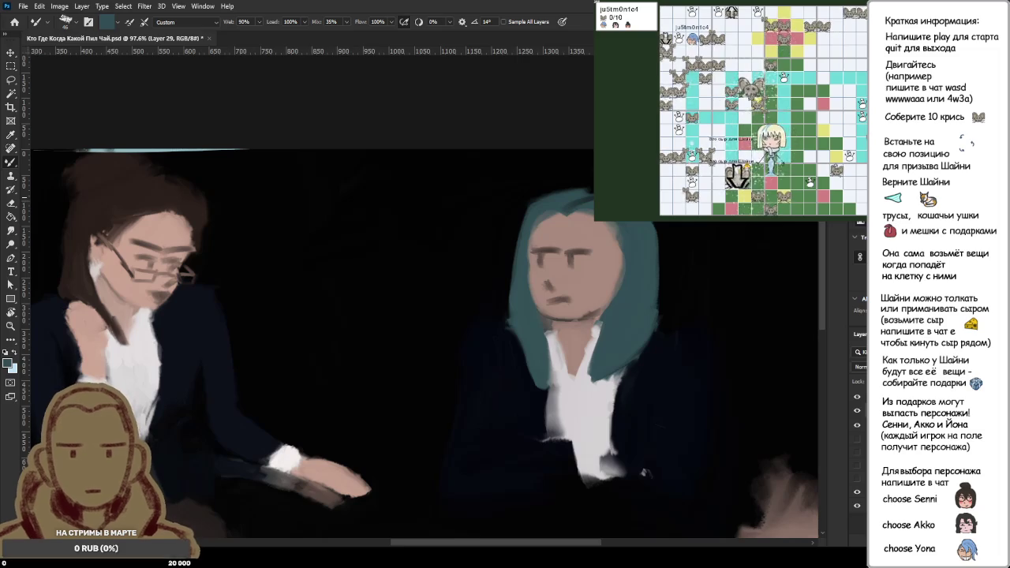
{"action": "left_click", "coordinate": [584, 192], "text": "alt"}
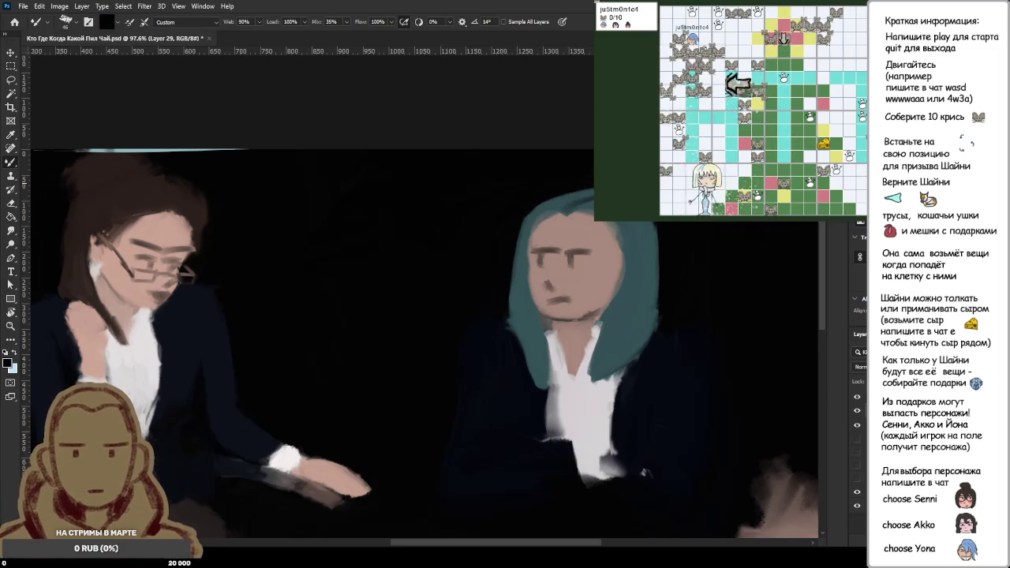
{"action": "scroll", "coordinate": [553, 260], "scroll_direction": "up", "scroll_amount": 5}
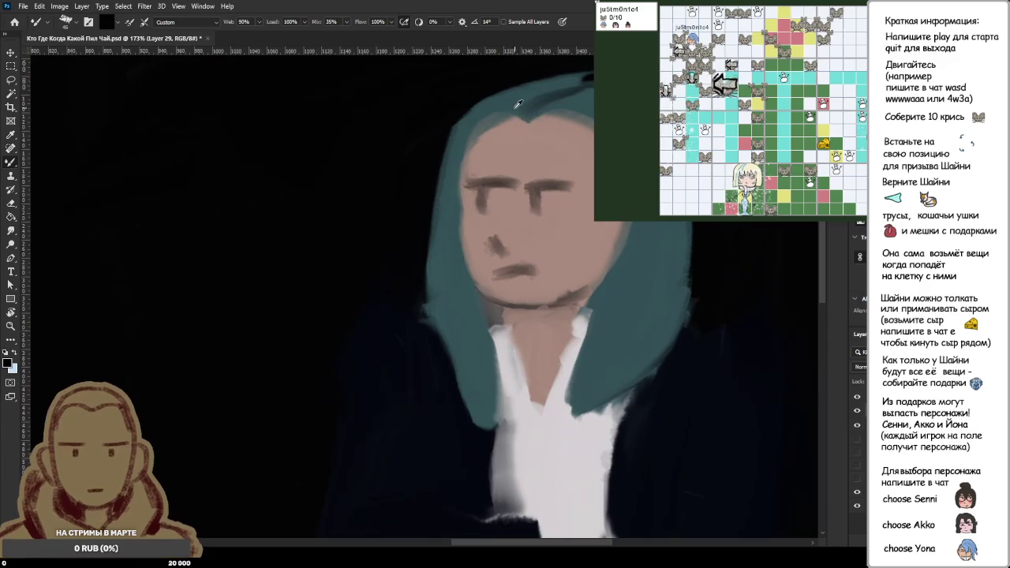
- Darken the teal hair's top edge, then enlarge the brush and repaint it in teal
{"action": "left_click", "coordinate": [499, 108], "text": "alt"}
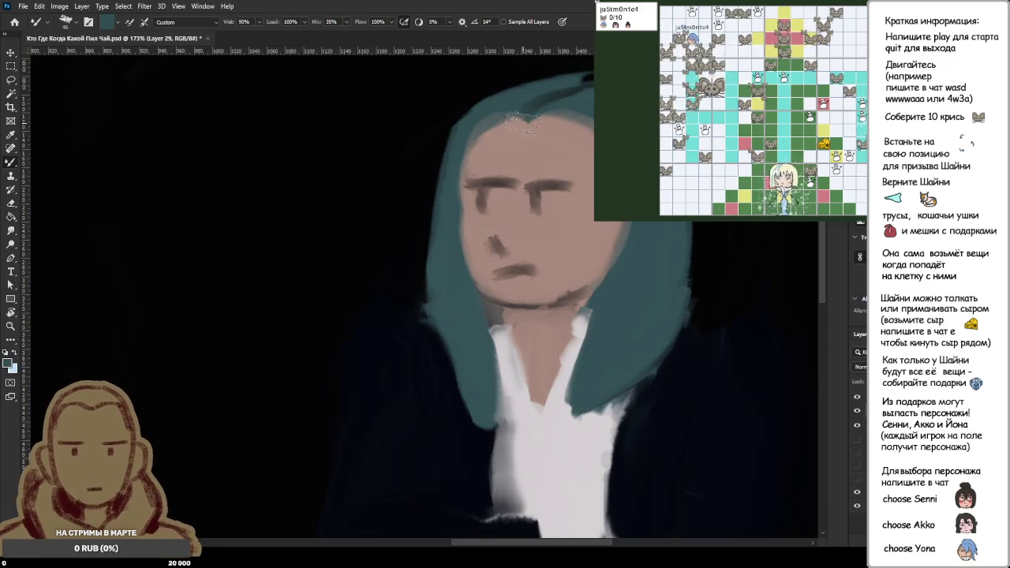
{"action": "scroll", "coordinate": [470, 98], "scroll_direction": "up", "scroll_amount": 2}
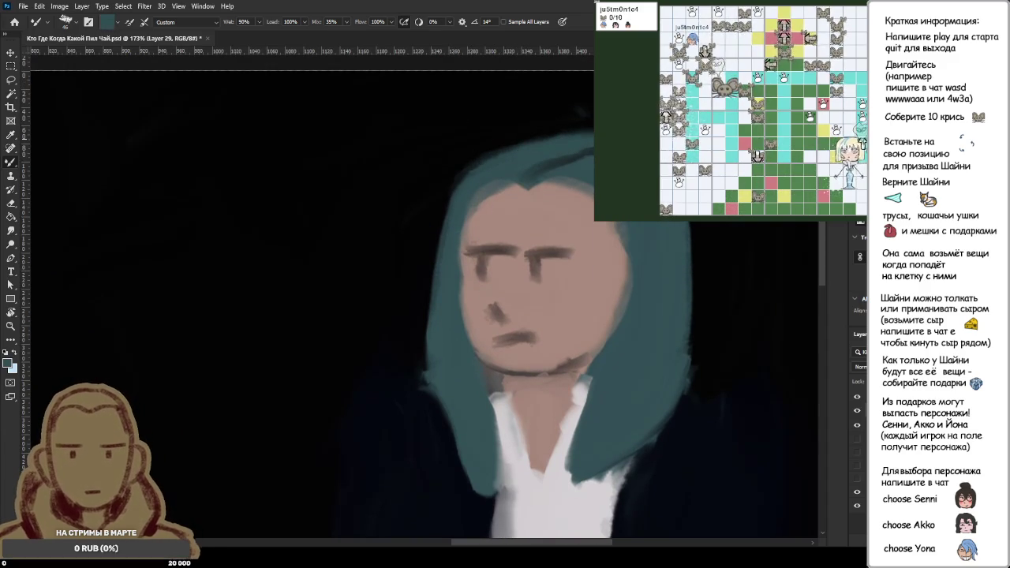
{"action": "left_click_drag", "start_coordinate": [588, 142], "coordinate": [461, 186]}
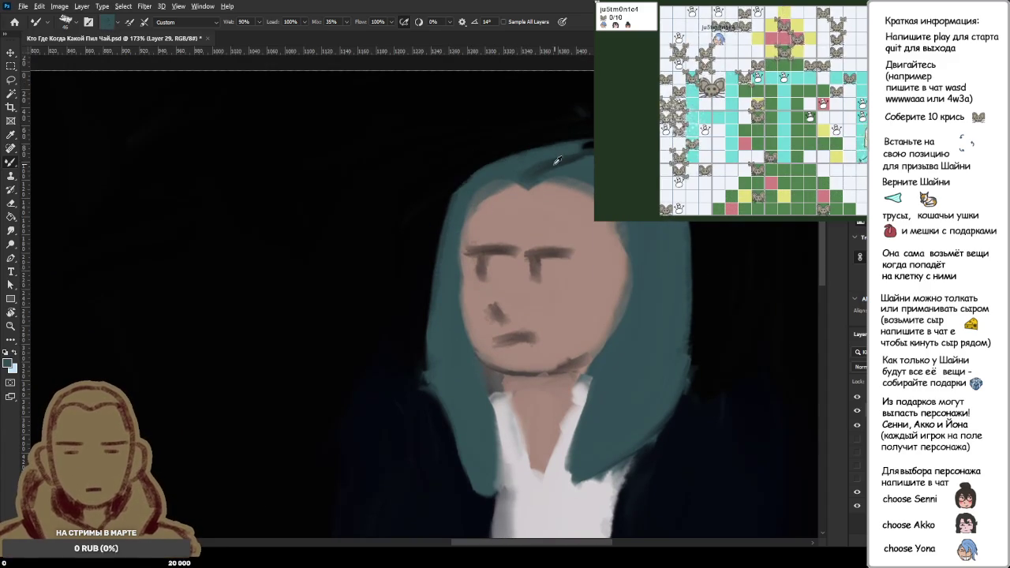
{"action": "key", "text": "bracketright"}
{"action": "key", "text": "bracketright"}
{"action": "key", "text": "bracketright"}
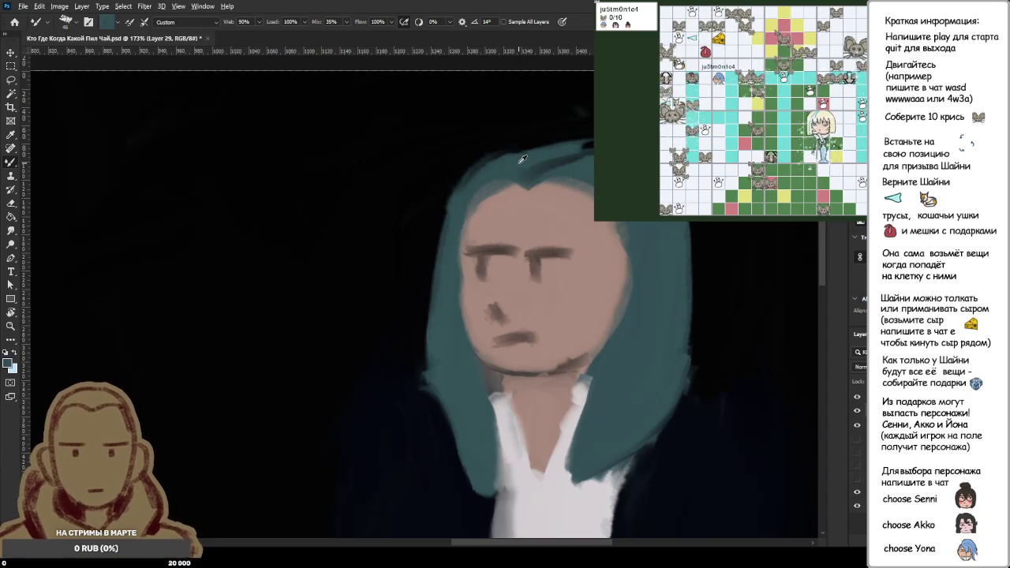
{"action": "key", "text": "bracketright"}
{"action": "key", "text": "bracketright"}
{"action": "left_click_drag", "start_coordinate": [553, 147], "coordinate": [462, 181]}
- Sample black from the background and zoom around the teal-haired figure
{"action": "scroll", "coordinate": [552, 150], "scroll_direction": "down", "scroll_amount": 5}
{"action": "scroll", "coordinate": [569, 119], "scroll_direction": "up", "scroll_amount": 2}
{"action": "left_click", "coordinate": [586, 87], "text": "alt"}
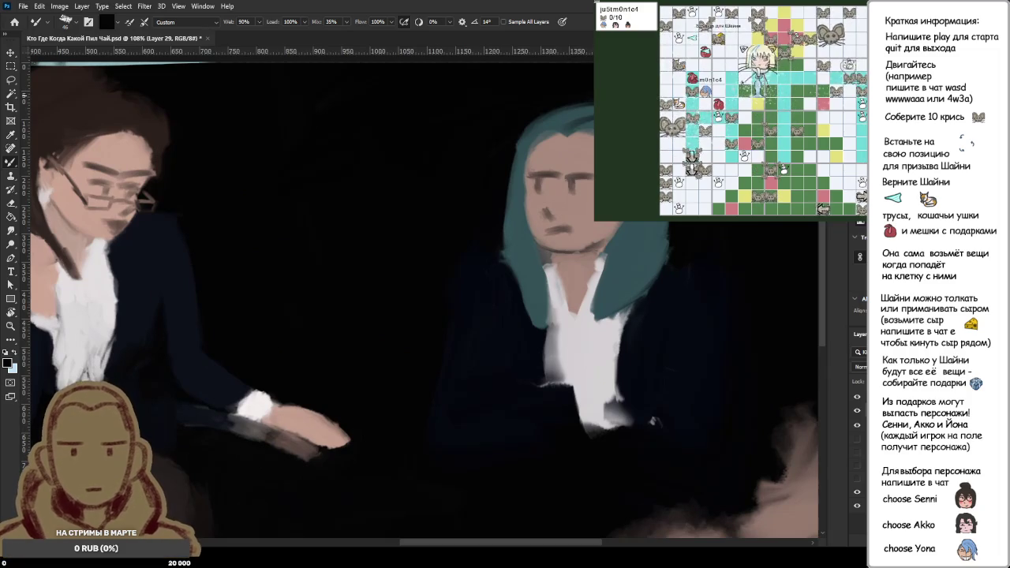
{"action": "scroll", "coordinate": [652, 421], "scroll_direction": "down", "scroll_amount": 3}
{"action": "scroll", "coordinate": [652, 421], "scroll_direction": "down", "scroll_amount": 1}
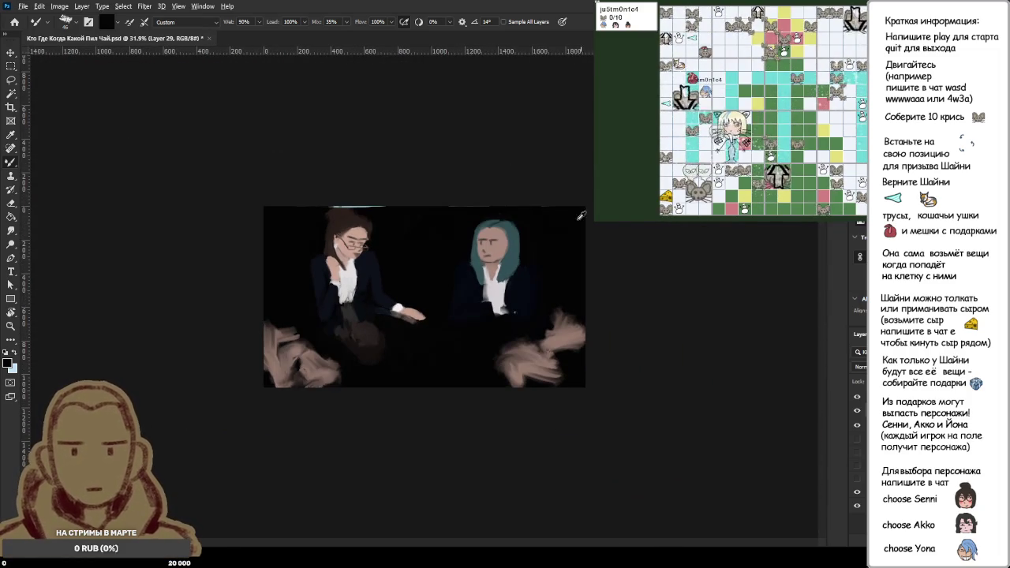
{"action": "scroll", "coordinate": [450, 172], "scroll_direction": "up", "scroll_amount": 3}
{"action": "scroll", "coordinate": [451, 172], "scroll_direction": "up", "scroll_amount": 1}
{"action": "scroll", "coordinate": [474, 176], "scroll_direction": "up", "scroll_amount": 2}
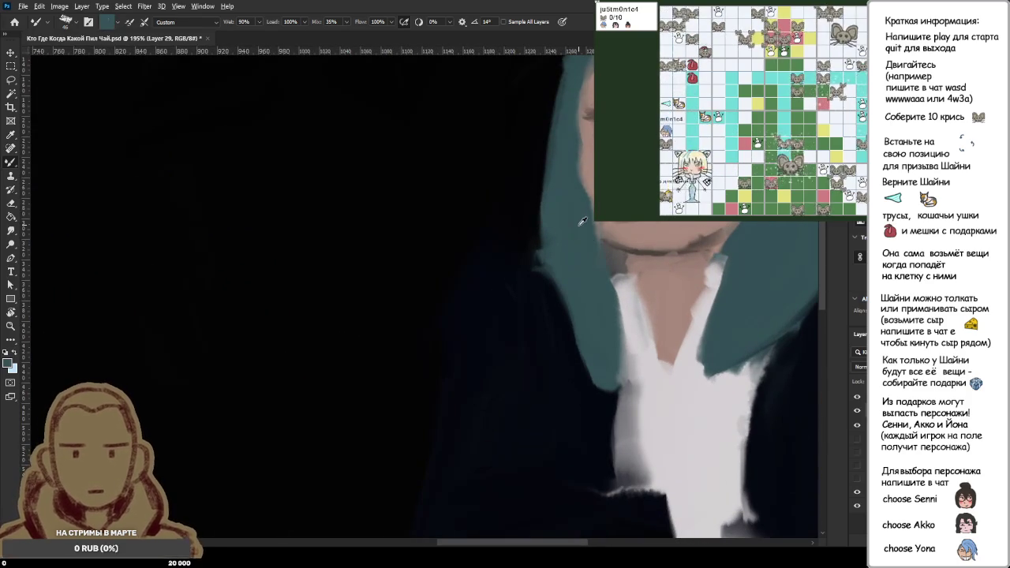
{"action": "scroll", "coordinate": [580, 219], "scroll_direction": "up", "scroll_amount": 1}
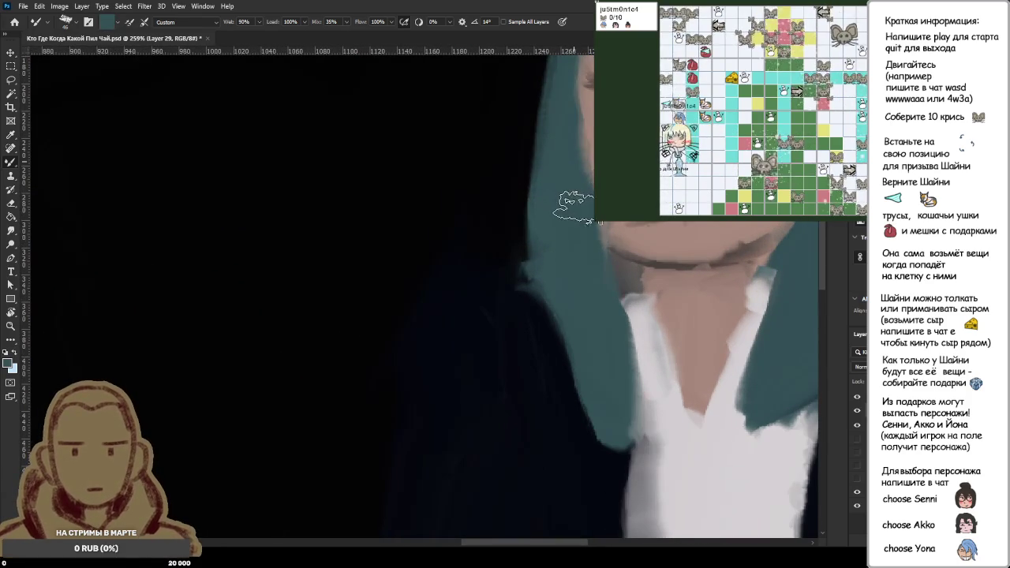
{"action": "scroll", "coordinate": [631, 260], "scroll_direction": "down", "scroll_amount": 2}
- Sample the teal hair, neck skin tone and dark jacket colours from the canvas
{"action": "left_click", "coordinate": [700, 233], "text": "alt"}
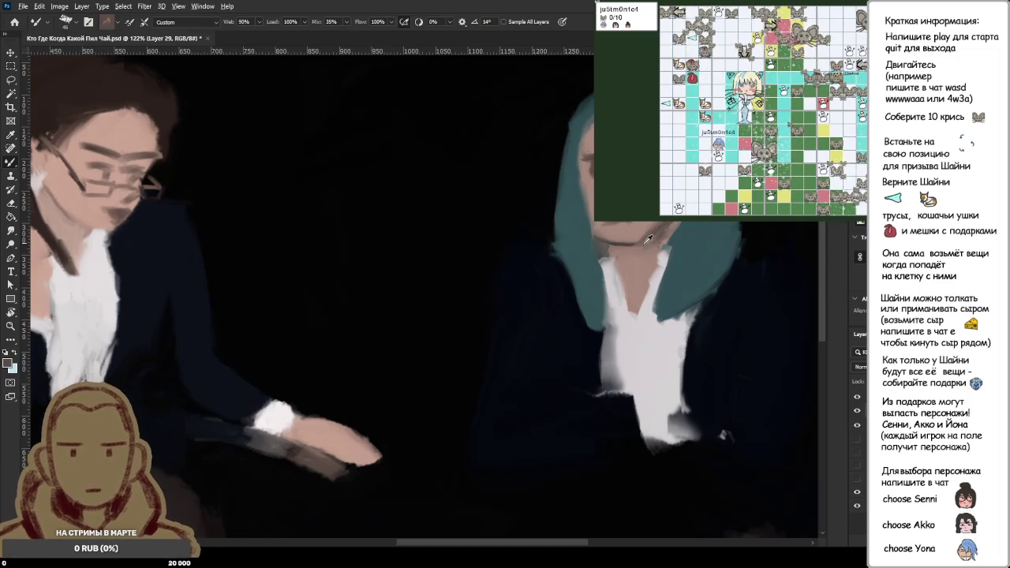
{"action": "left_click", "coordinate": [674, 232], "text": "alt"}
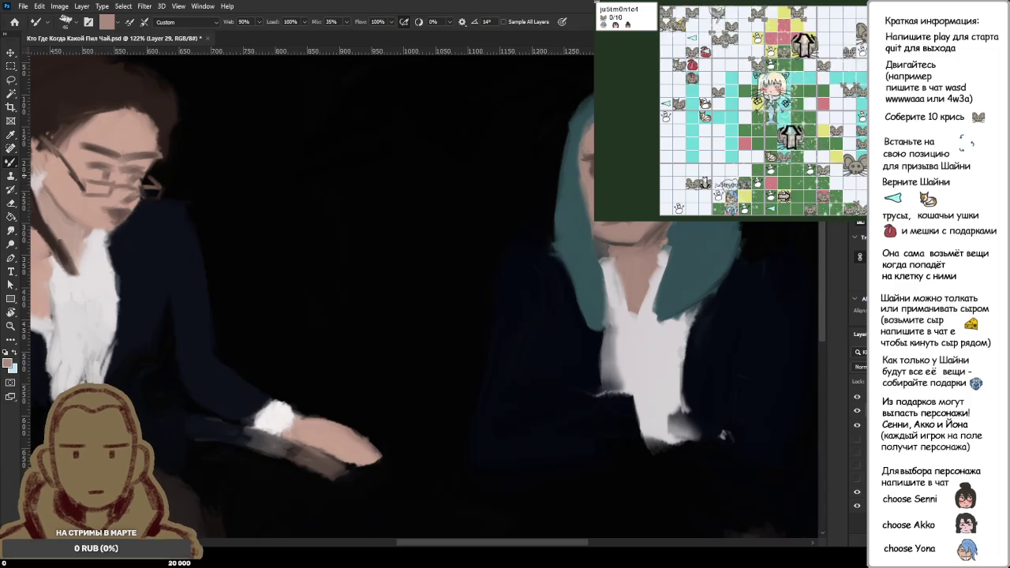
{"action": "left_click", "coordinate": [725, 436], "text": "alt"}
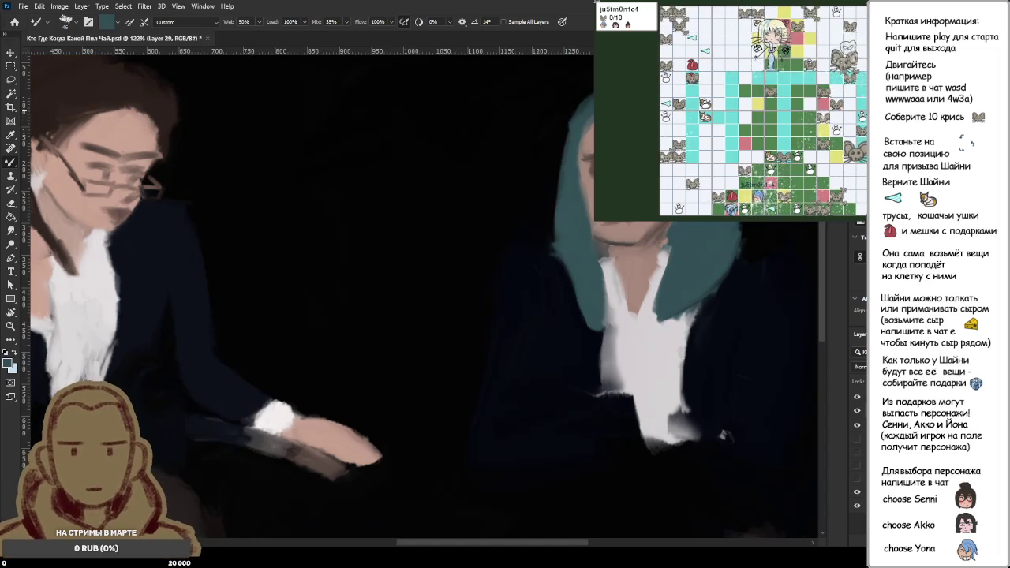
{"action": "scroll", "coordinate": [443, 258], "scroll_direction": "down", "scroll_amount": 3}
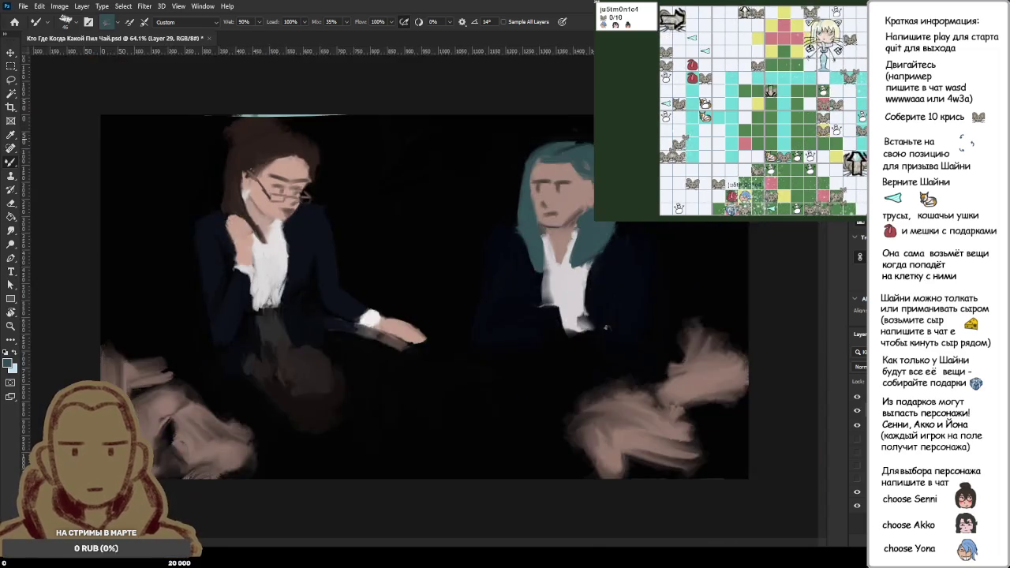
- Paint skin tone over the teal-haired woman's facial features to blank them out
{"action": "scroll", "coordinate": [442, 259], "scroll_direction": "down", "scroll_amount": 2}
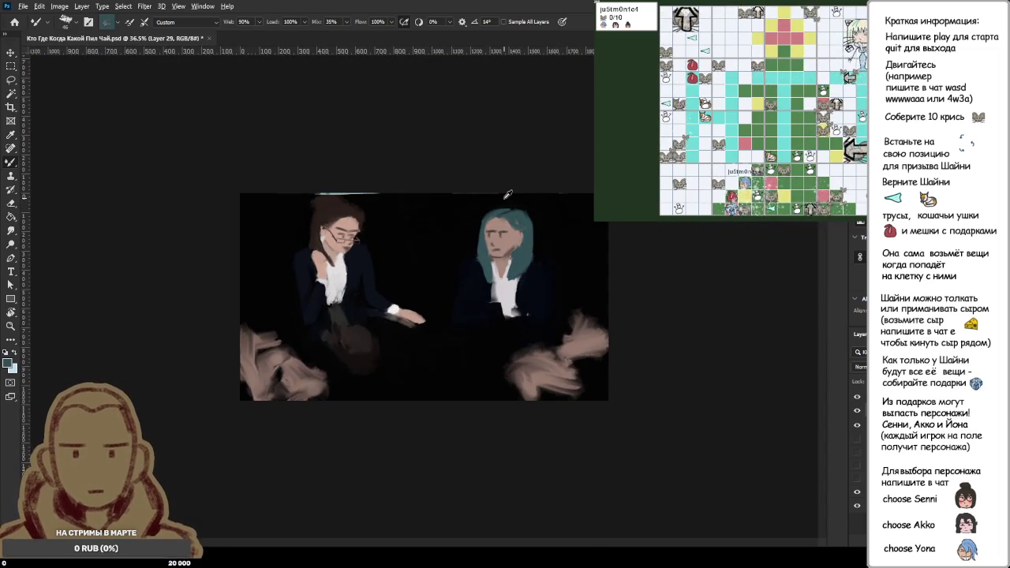
{"action": "scroll", "coordinate": [565, 165], "scroll_direction": "up", "scroll_amount": 3}
{"action": "left_click_drag", "start_coordinate": [583, 174], "coordinate": [588, 149]}
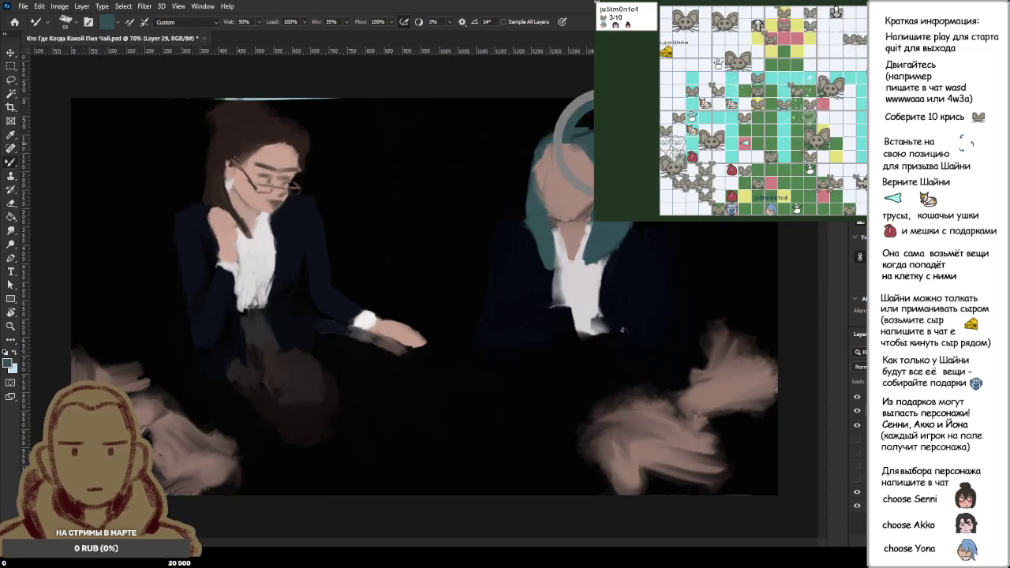
{"action": "left_click", "coordinate": [582, 182], "text": "alt"}
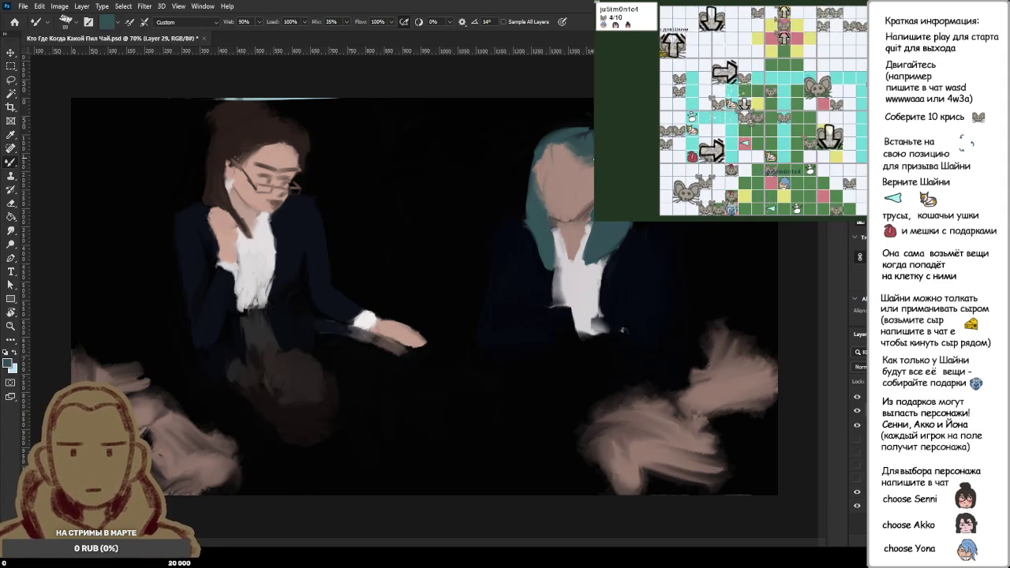
{"action": "key", "text": "d"}
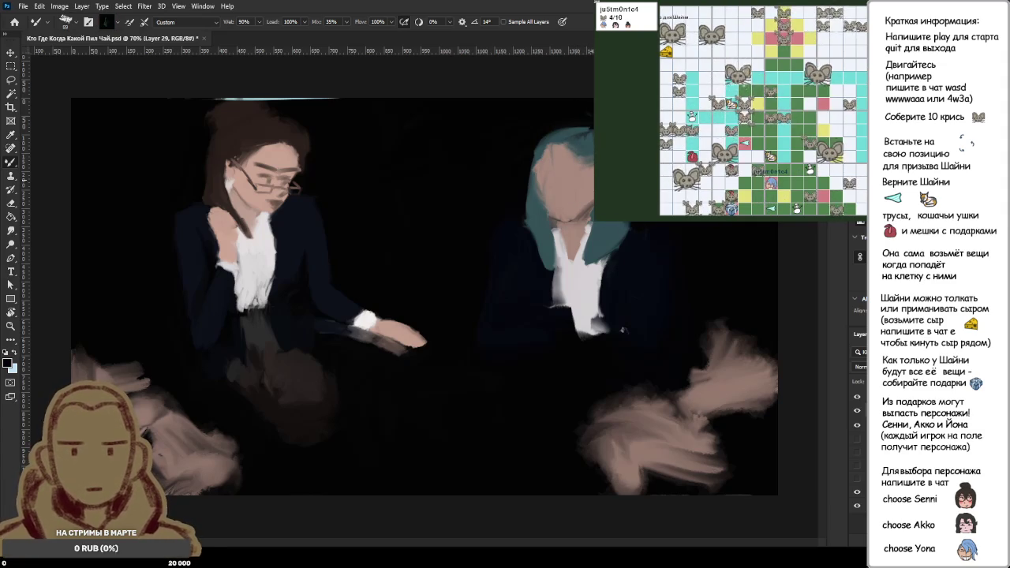
- Widen the teal hair along the left of her head, resampling the teal colour
{"action": "left_click", "coordinate": [562, 142], "text": "alt"}
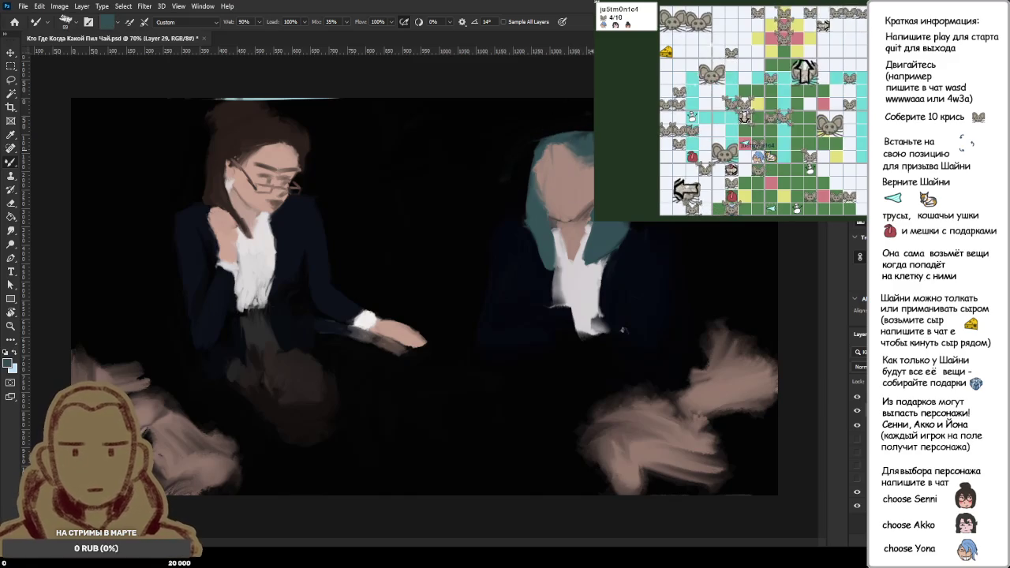
{"action": "left_click_drag", "start_coordinate": [562, 136], "coordinate": [521, 225]}
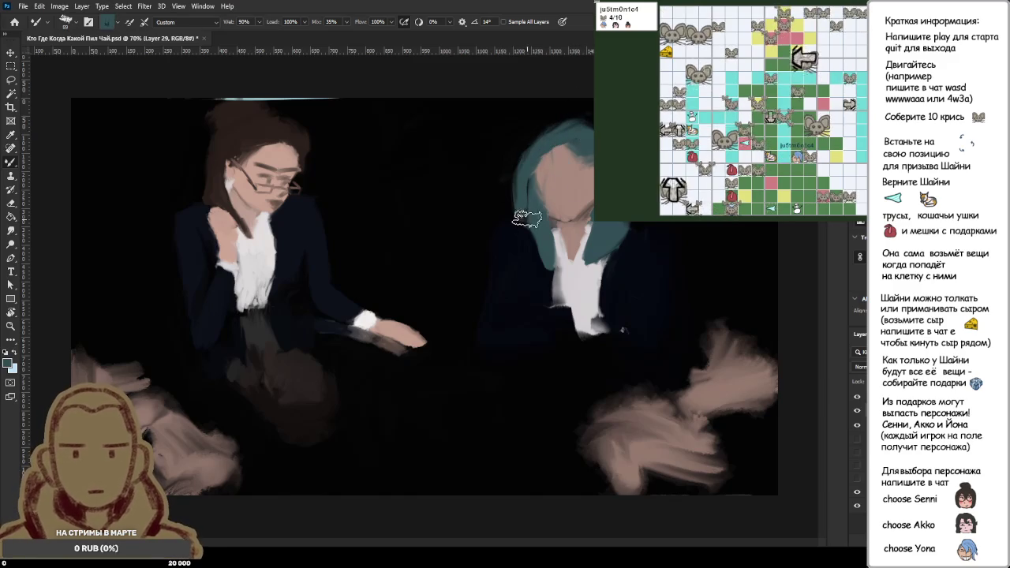
{"action": "left_click", "coordinate": [587, 142], "text": "alt"}
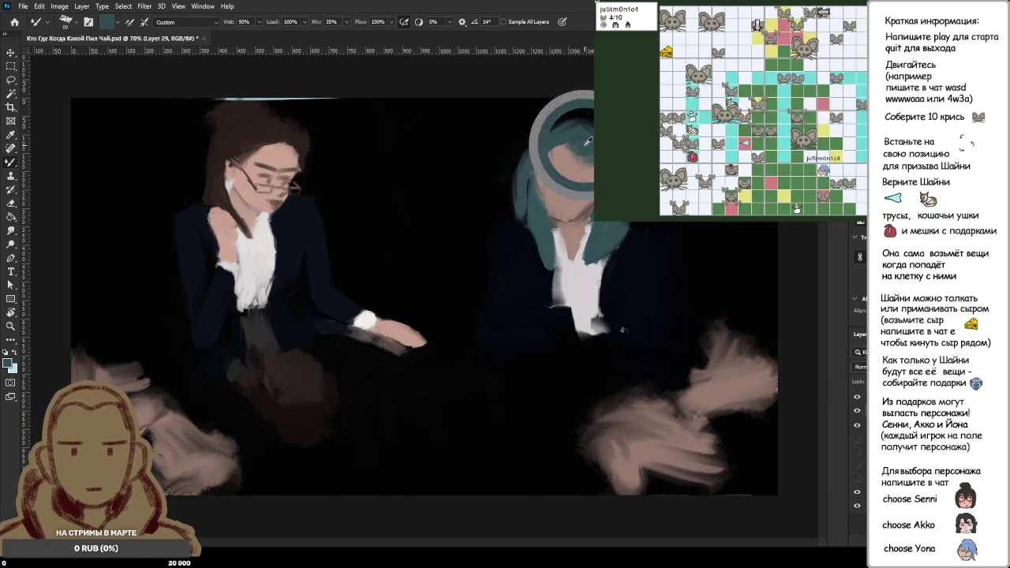
{"action": "left_click", "coordinate": [588, 170], "text": "alt"}
{"action": "left_click", "coordinate": [590, 167], "text": "alt"}
{"action": "left_click", "coordinate": [592, 162], "text": "alt"}
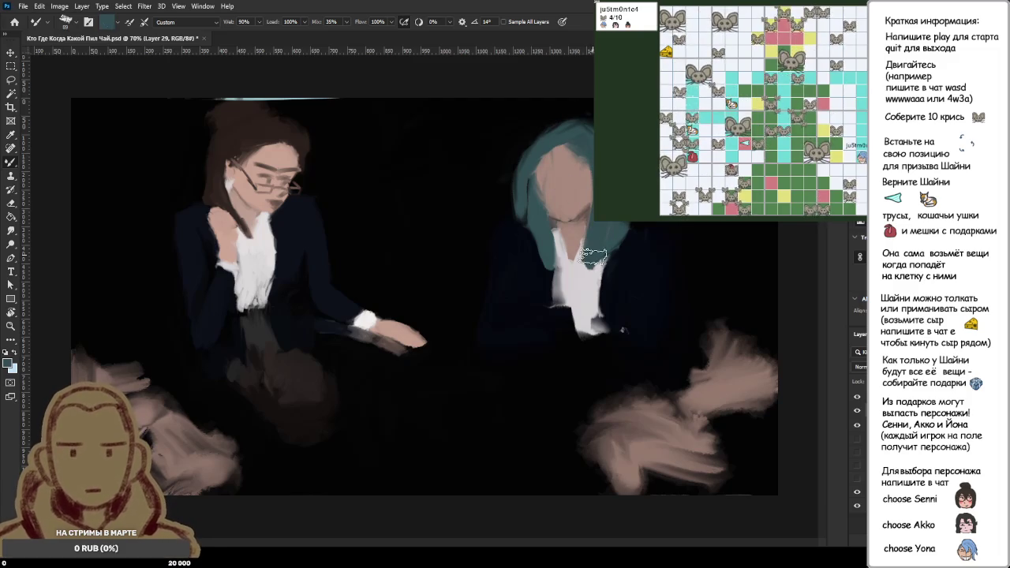
- Cover the hair's left edge with dark background paint, then resample teal
{"action": "left_click", "coordinate": [513, 134], "text": "alt"}
{"action": "left_click_drag", "start_coordinate": [517, 118], "coordinate": [513, 231]}
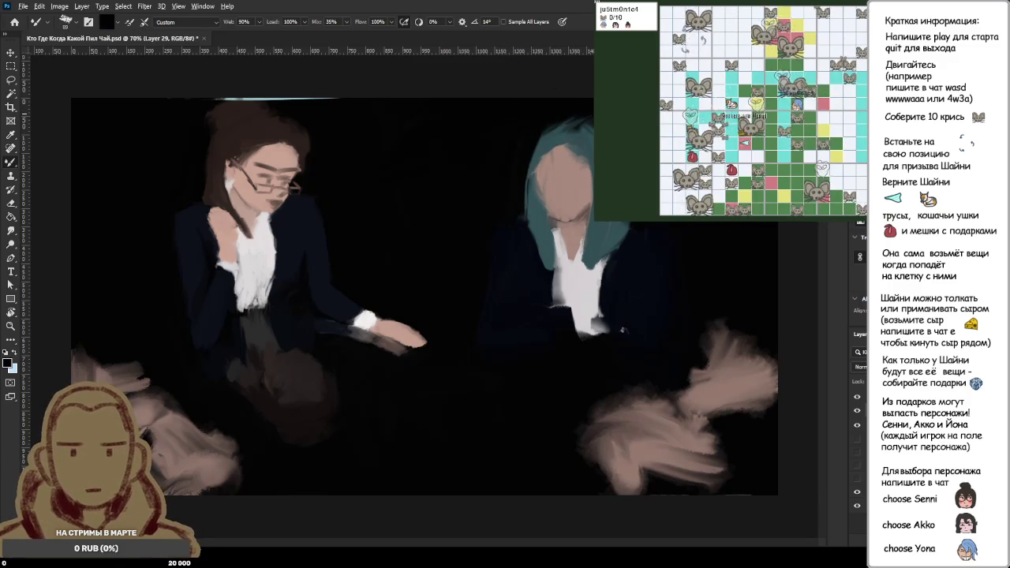
{"action": "left_click", "coordinate": [560, 106], "text": "alt"}
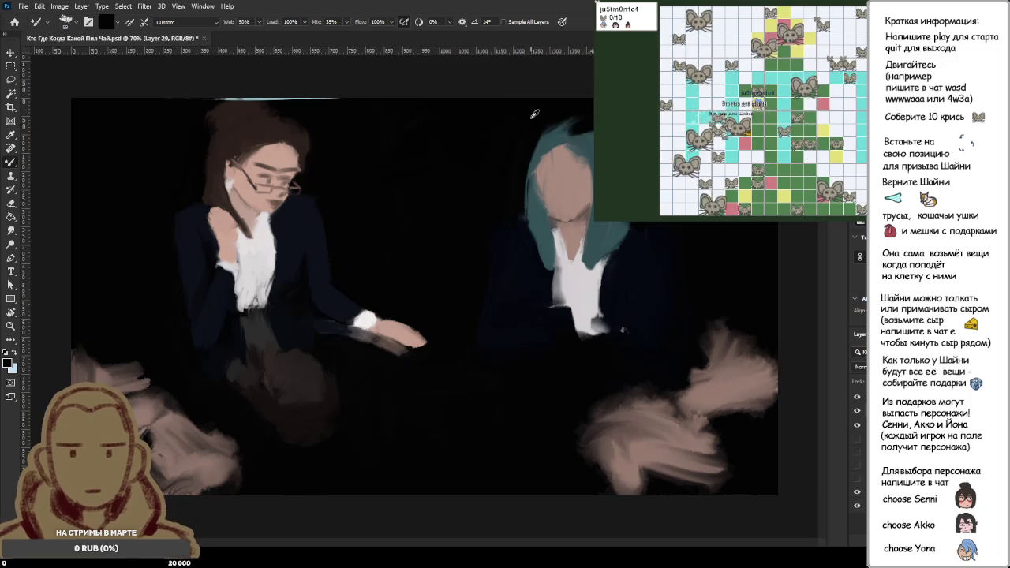
{"action": "left_click", "coordinate": [588, 143], "text": "alt"}
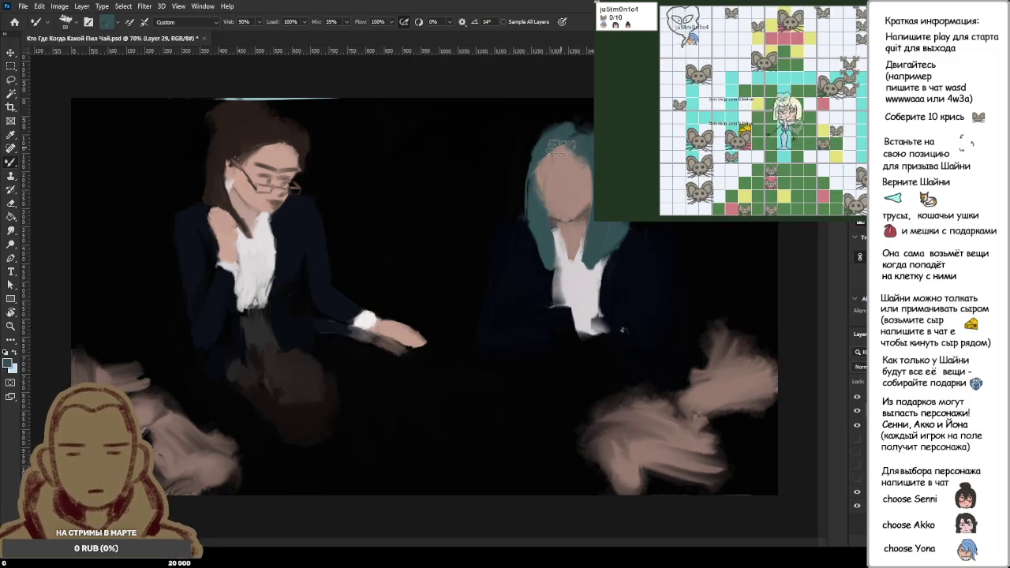
{"action": "scroll", "coordinate": [563, 174], "scroll_direction": "down", "scroll_amount": 2, "text": "alt"}
{"action": "scroll", "coordinate": [564, 197], "scroll_direction": "down", "scroll_amount": 3, "text": "alt"}
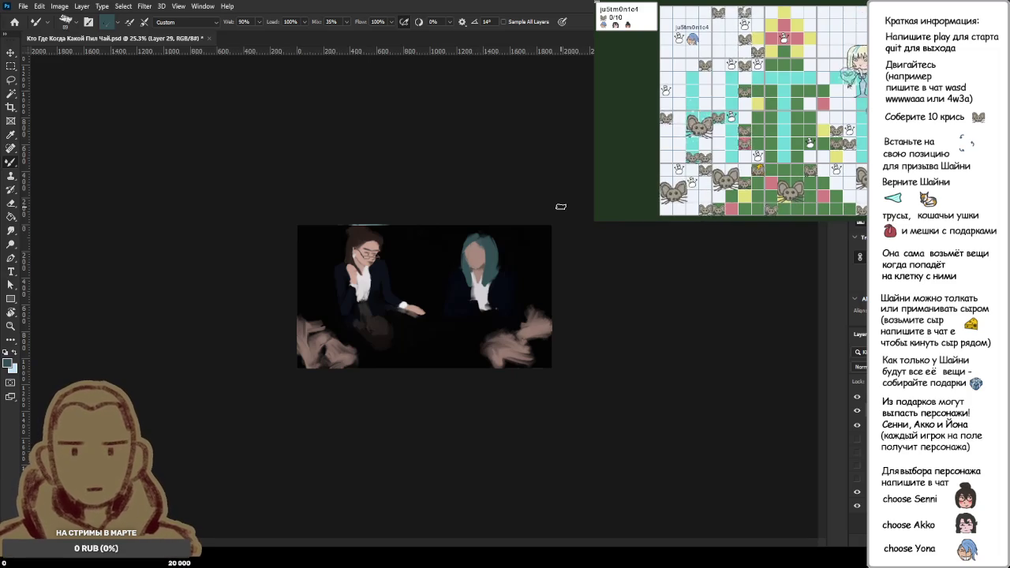
- Paint white strokes on the teal-haired woman's shirt front
{"action": "scroll", "coordinate": [503, 285], "scroll_direction": "up", "scroll_amount": 3}
{"action": "scroll", "coordinate": [503, 286], "scroll_direction": "up", "scroll_amount": 3}
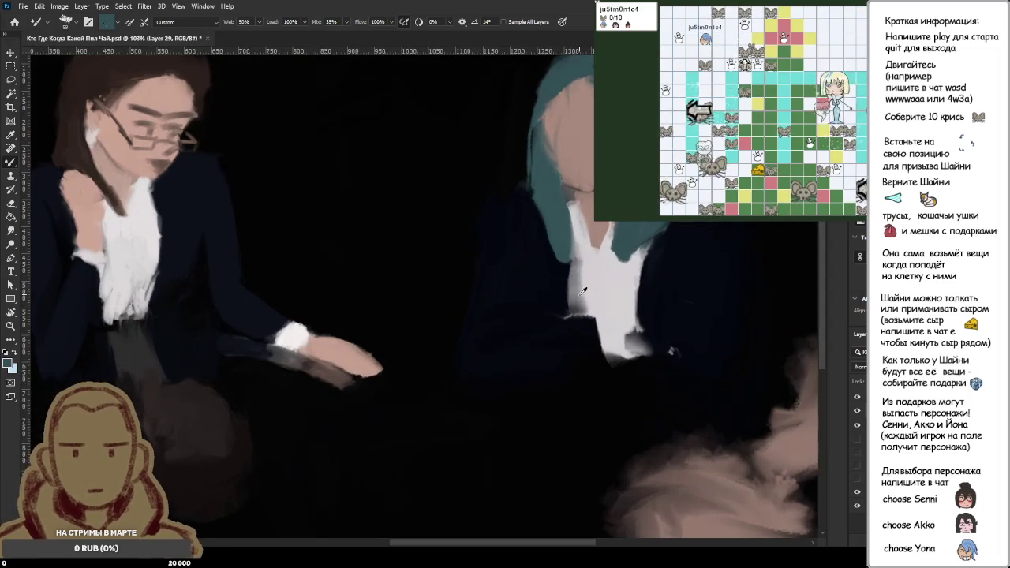
{"action": "left_click", "coordinate": [584, 300], "text": "alt"}
{"action": "left_click_drag", "start_coordinate": [557, 304], "coordinate": [602, 286]}
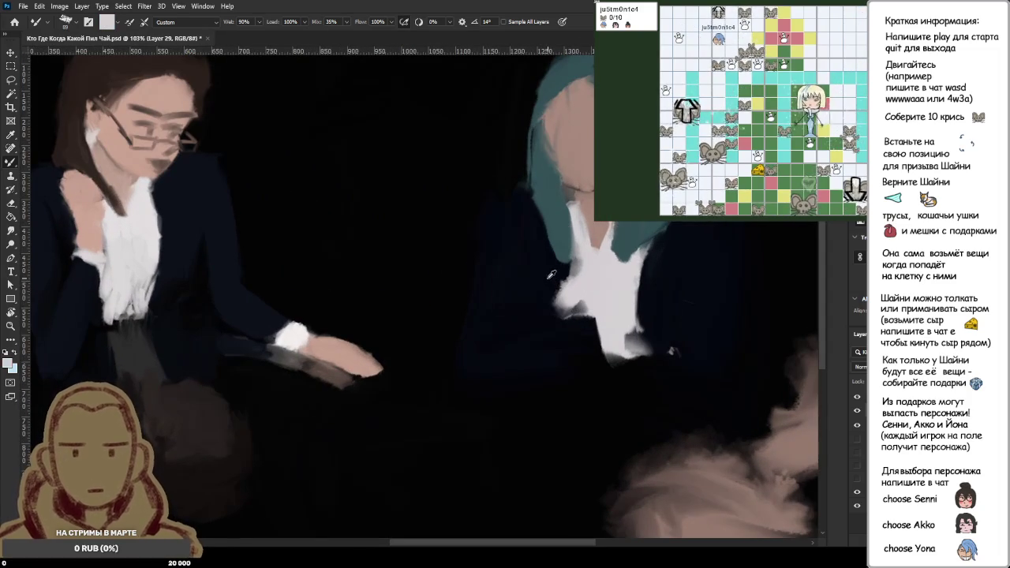
- Reshape the shirt's left edge with near-black background paint
{"action": "left_click_drag", "start_coordinate": [545, 268], "coordinate": [604, 320]}
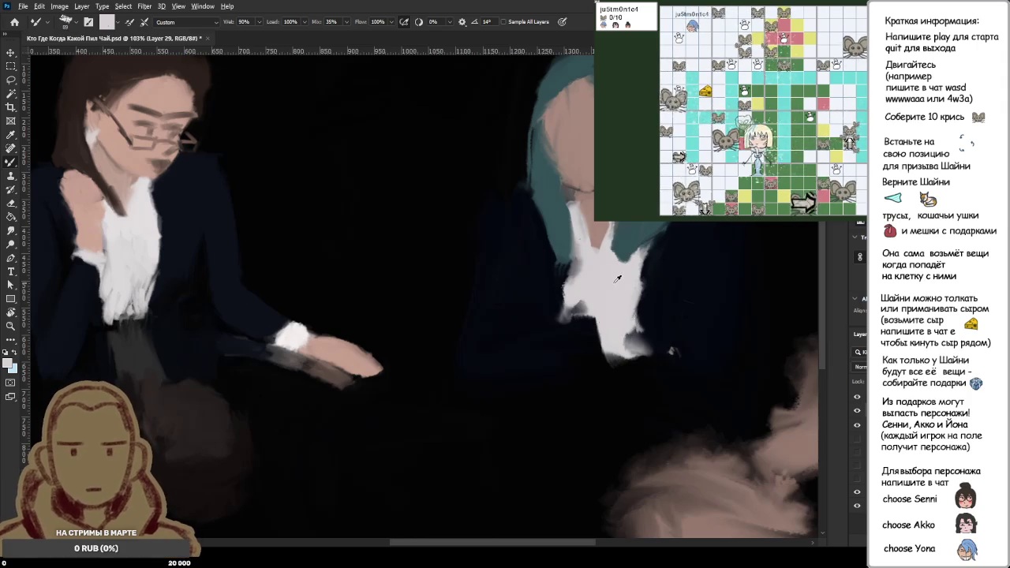
{"action": "left_click", "coordinate": [658, 306], "text": "alt"}
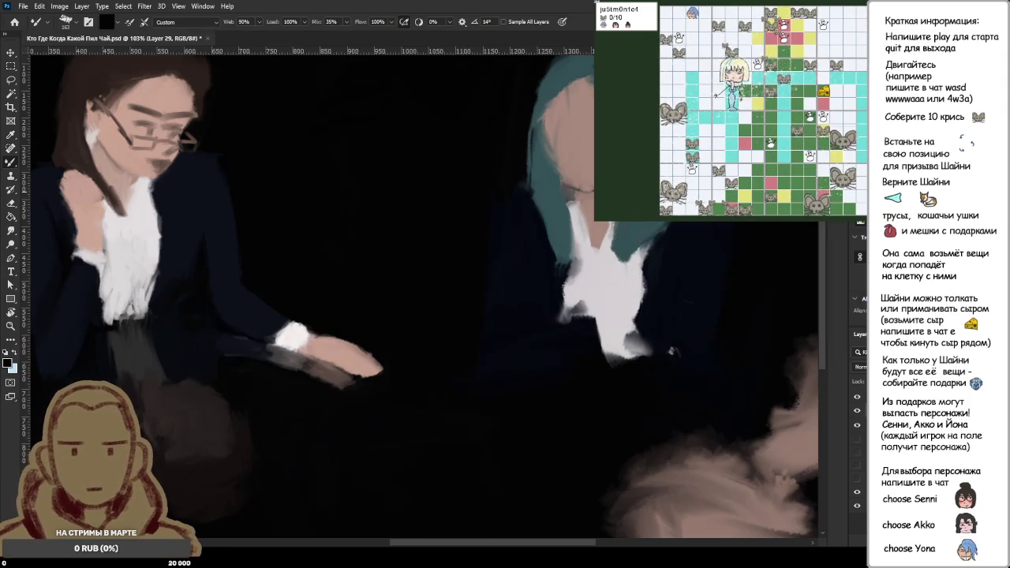
{"action": "scroll", "coordinate": [726, 272], "scroll_direction": "down", "scroll_amount": 2}
{"action": "scroll", "coordinate": [651, 286], "scroll_direction": "down", "scroll_amount": 2}
{"action": "scroll", "coordinate": [651, 287], "scroll_direction": "down", "scroll_amount": 2}
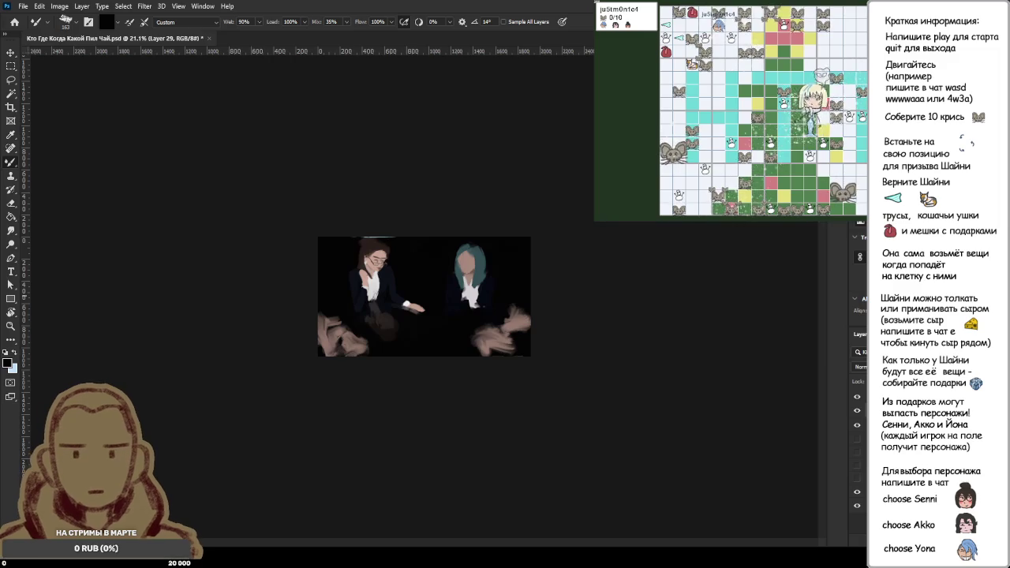
- Zoom to 165% on the right figure's teal hair, then fit the whole painting in view
{"action": "scroll", "coordinate": [458, 264], "scroll_direction": "up", "scroll_amount": 2}
{"action": "scroll", "coordinate": [458, 264], "scroll_direction": "up", "scroll_amount": 3}
{"action": "scroll", "coordinate": [459, 263], "scroll_direction": "up", "scroll_amount": 2}
{"action": "scroll", "coordinate": [458, 264], "scroll_direction": "up", "scroll_amount": 2}
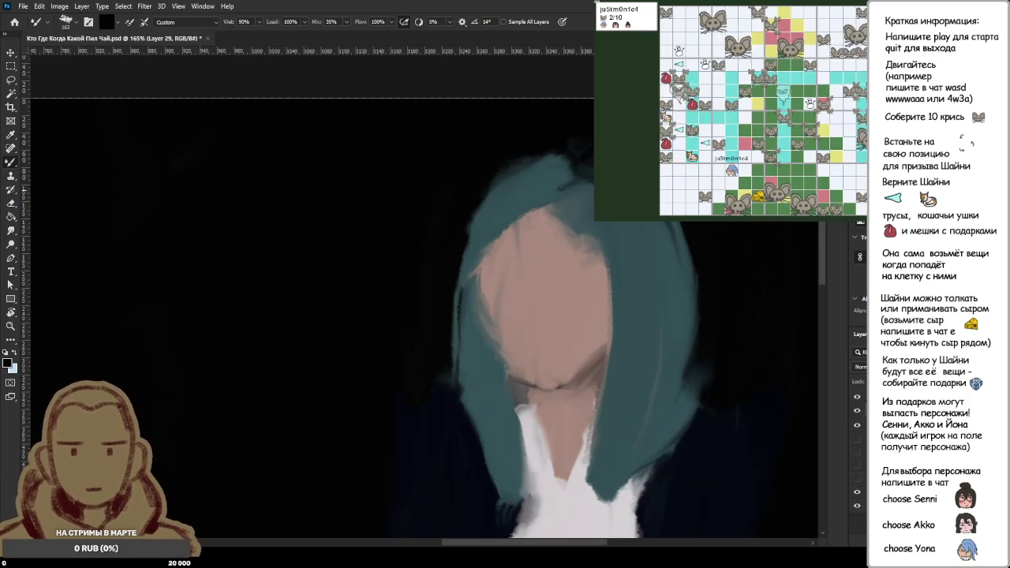
{"action": "key", "text": "ctrl+0"}
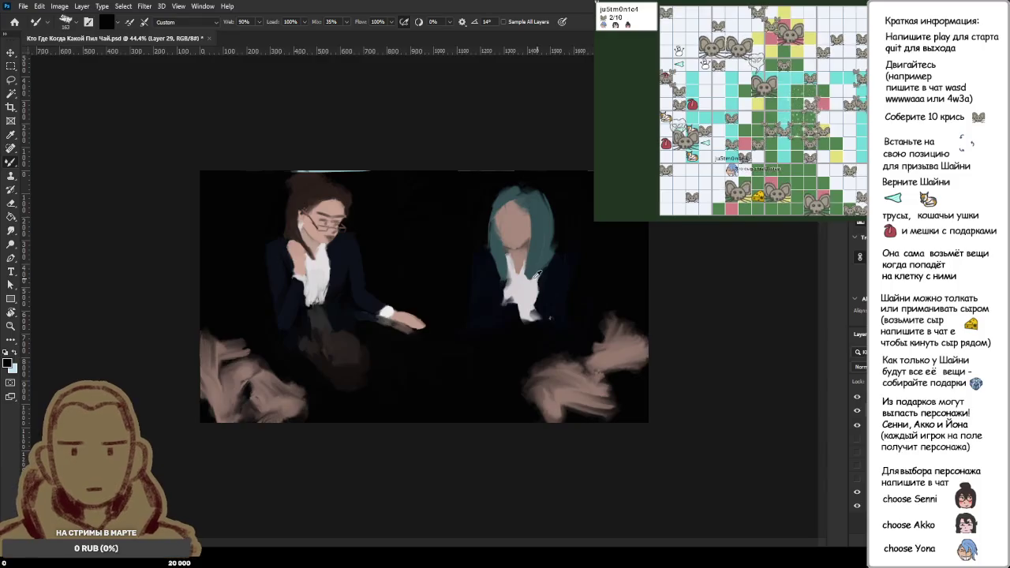
- Step down through the layers to camera 2 and sample dark brown from the hair
{"action": "scroll", "coordinate": [846, 470], "scroll_direction": "up", "scroll_amount": 2}
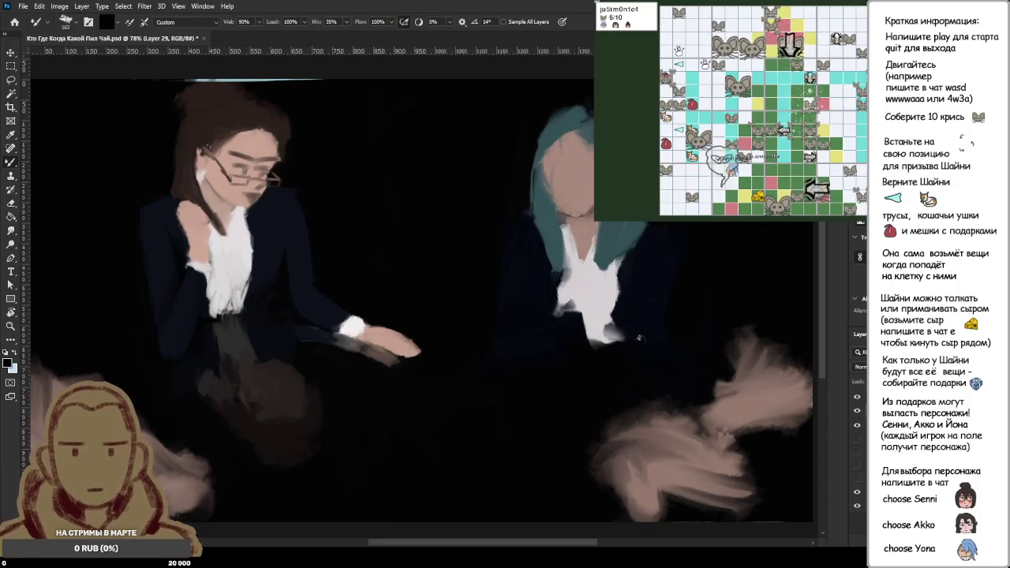
{"action": "key", "text": "alt+bracketleft"}
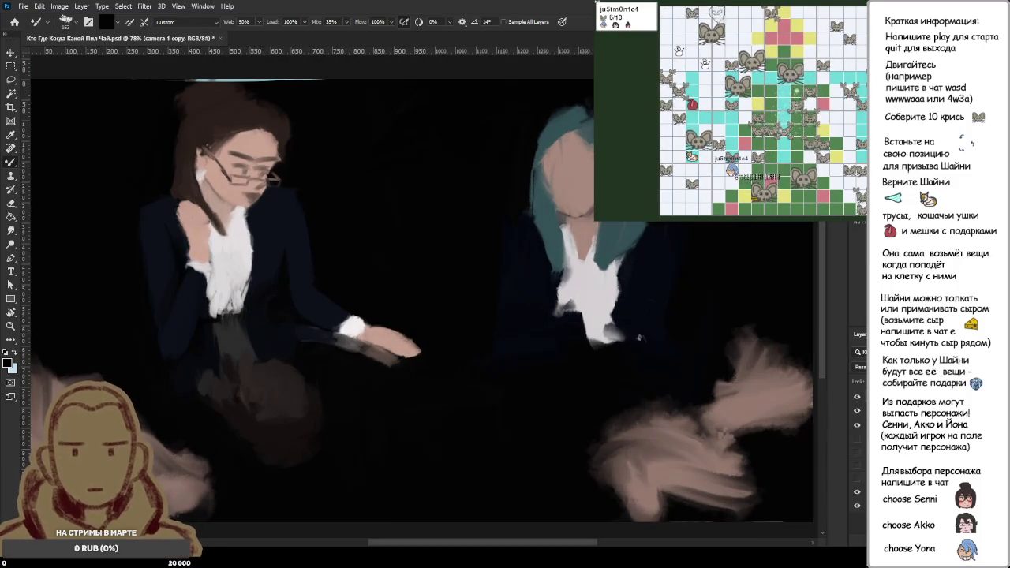
{"action": "key", "text": "alt+bracketleft"}
{"action": "left_click", "coordinate": [221, 116], "text": "alt"}
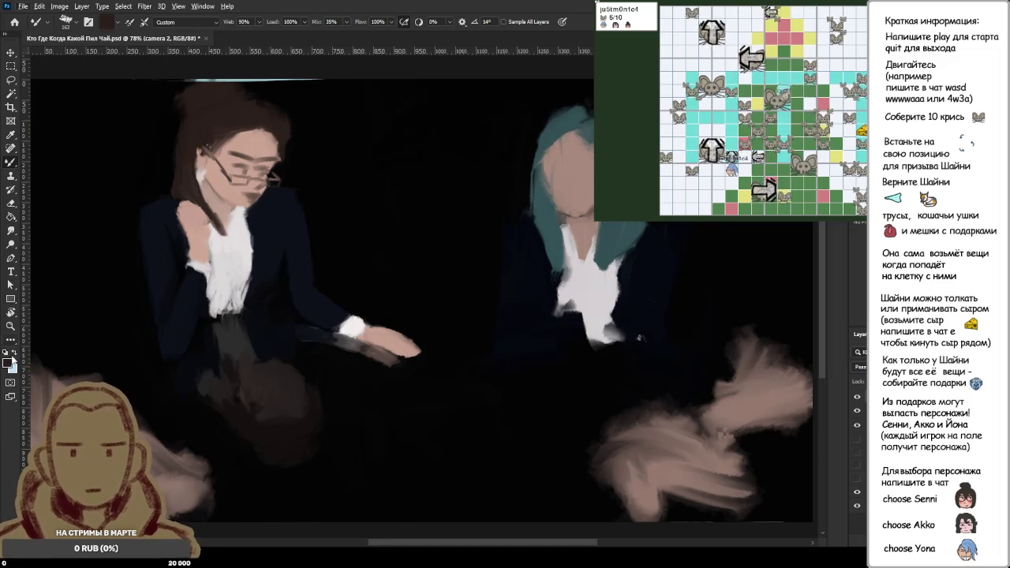
- Alternate between Eyedropper and Brush, resetting the paint colour to black
{"action": "key", "text": "i"}
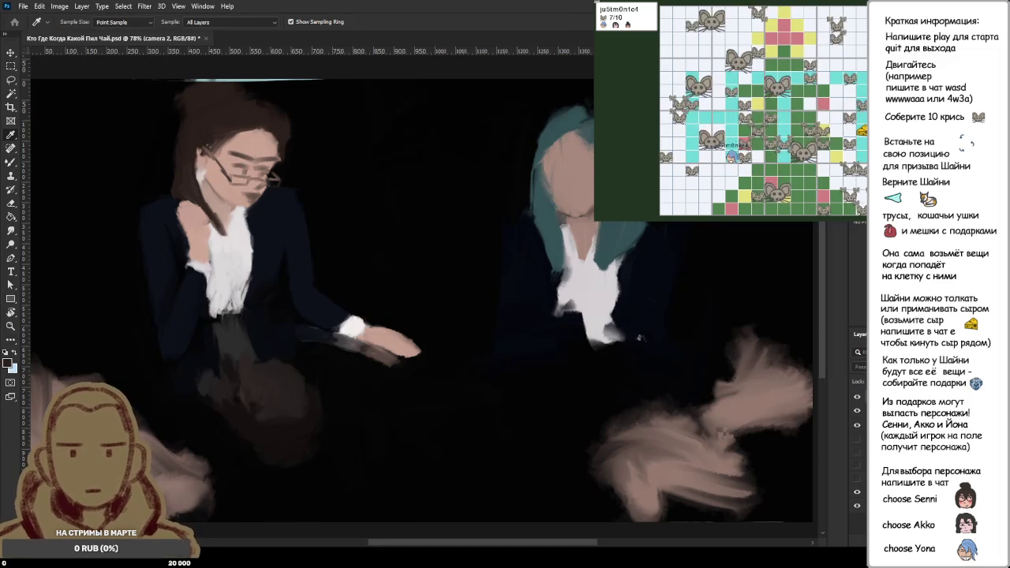
{"action": "key", "text": "b"}
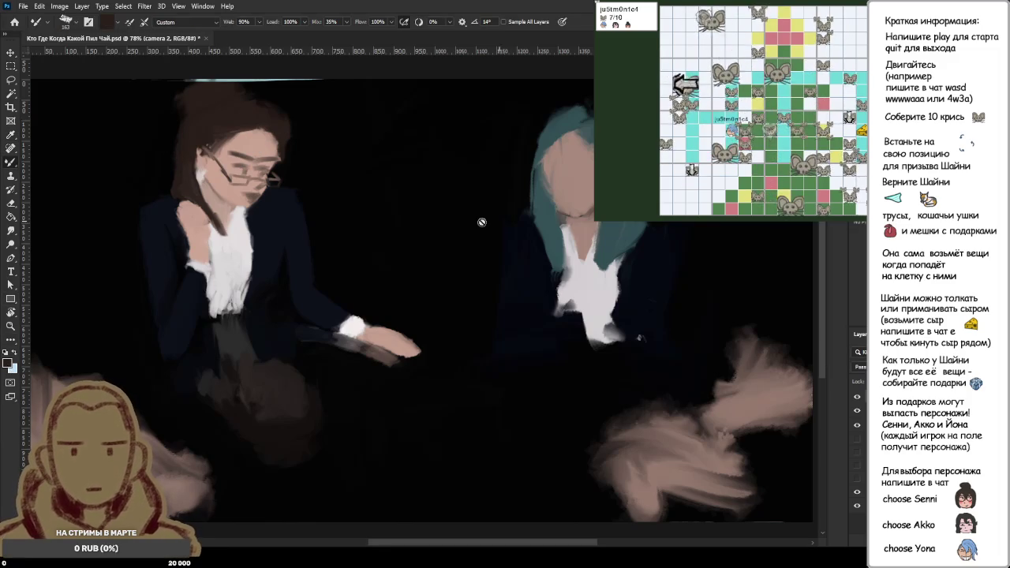
{"action": "key", "text": "i"}
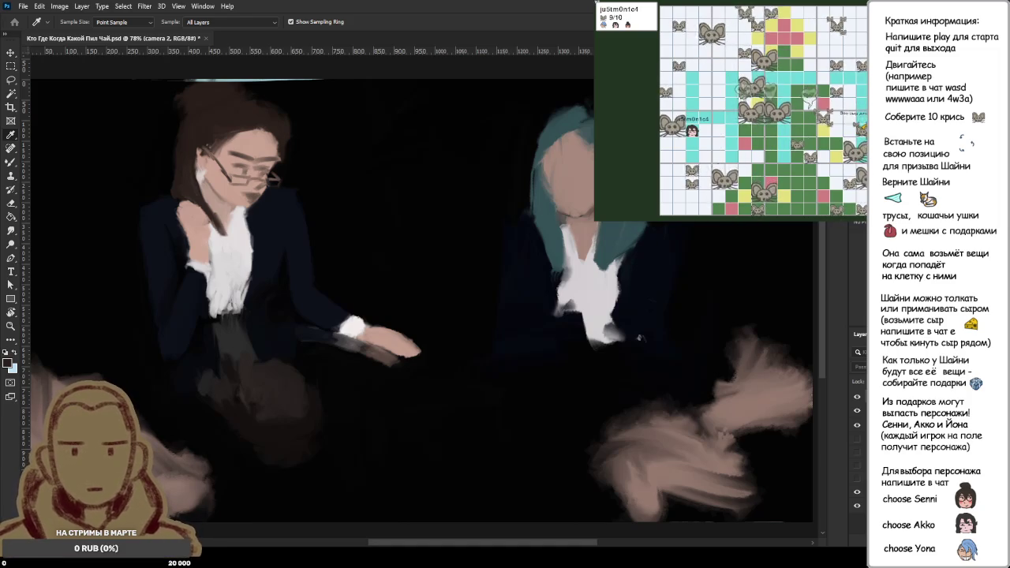
{"action": "key", "text": "b"}
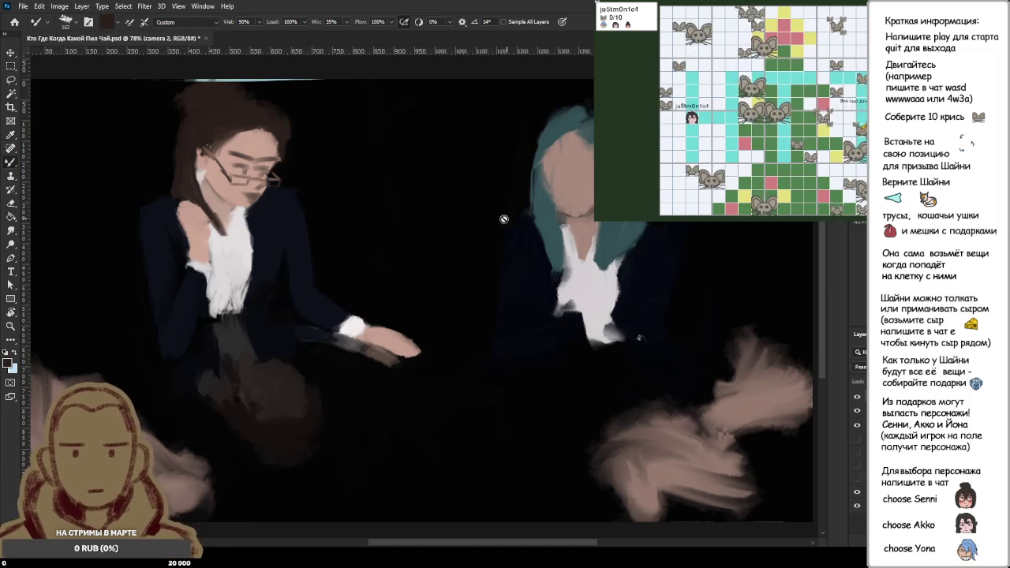
{"action": "key", "text": "i"}
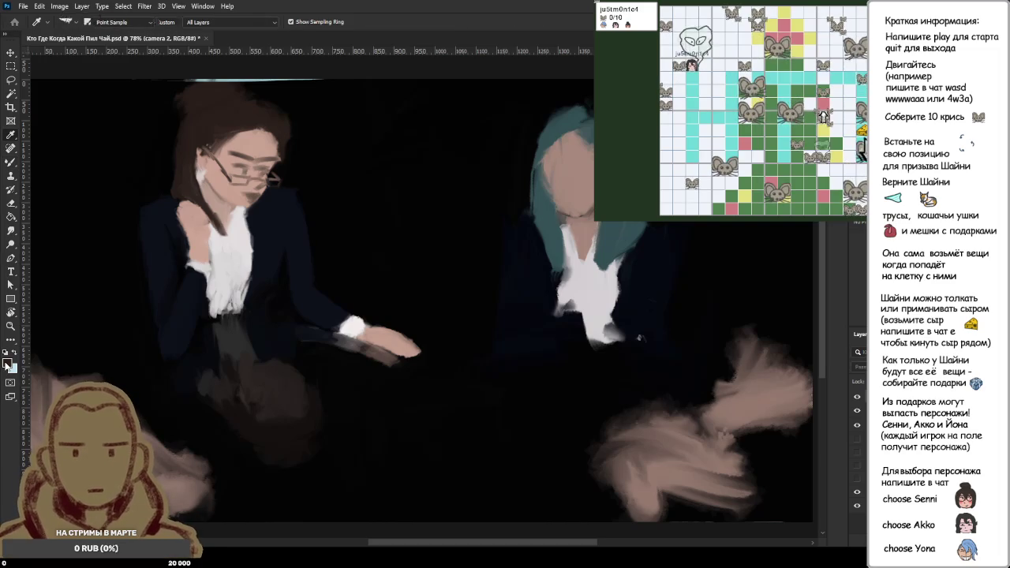
{"action": "key", "text": "b"}
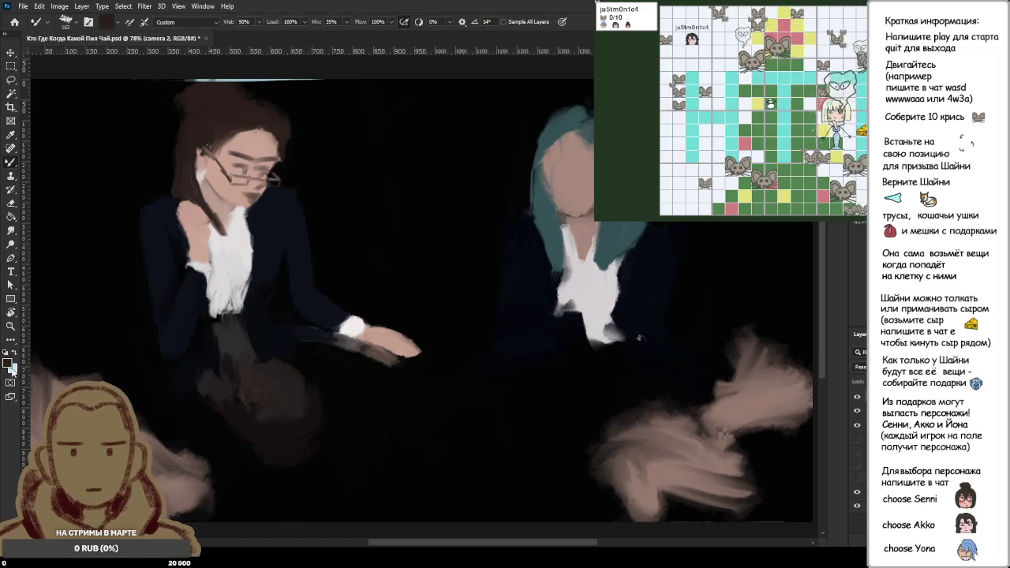
{"action": "left_click", "coordinate": [5, 352]}
- Sample more canvas colours, then return to the Brush and switch to the Mixer Brush
{"action": "key", "text": "i"}
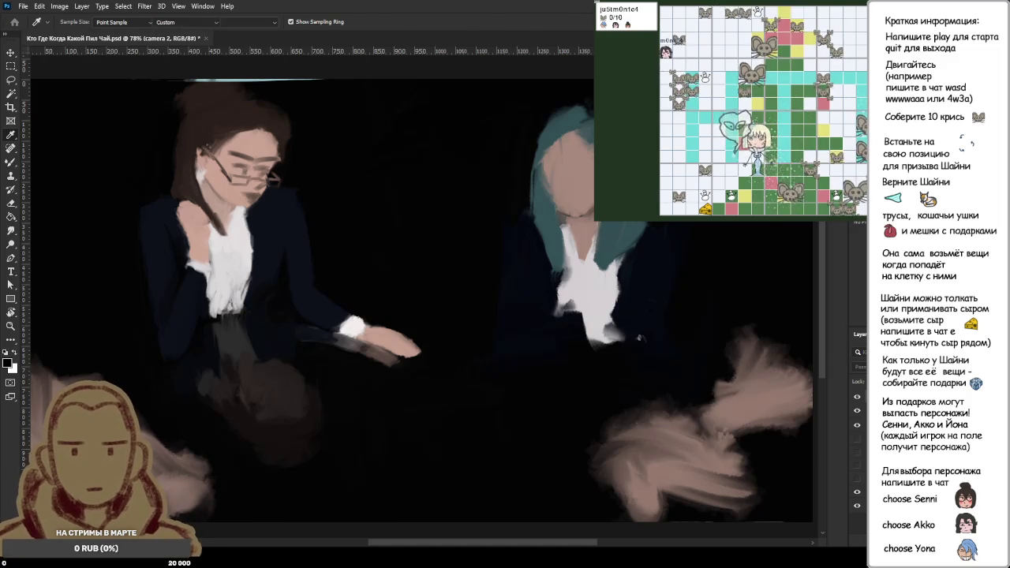
{"action": "key", "text": "b"}
{"action": "key", "text": "i"}
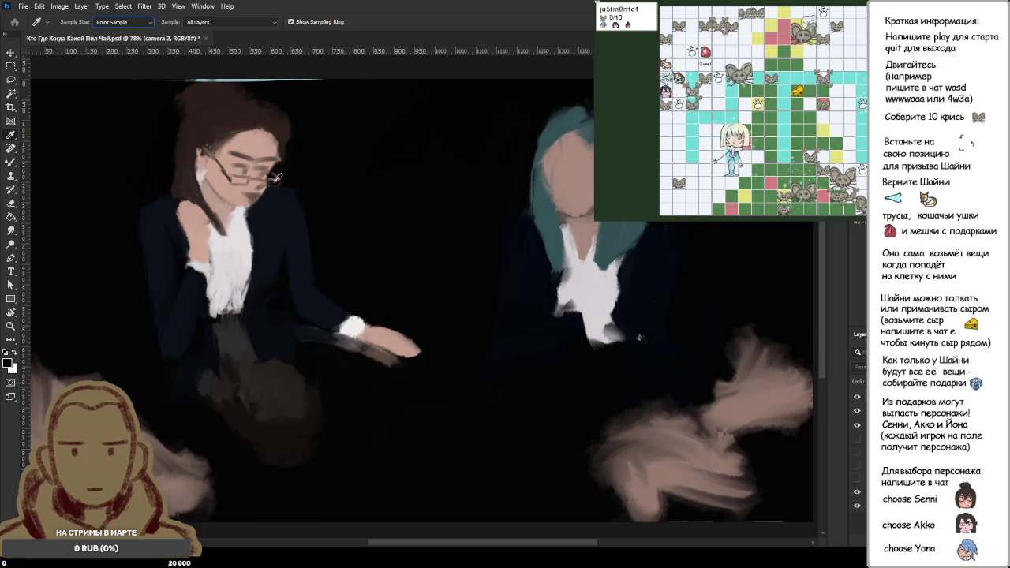
{"action": "key", "text": "b"}
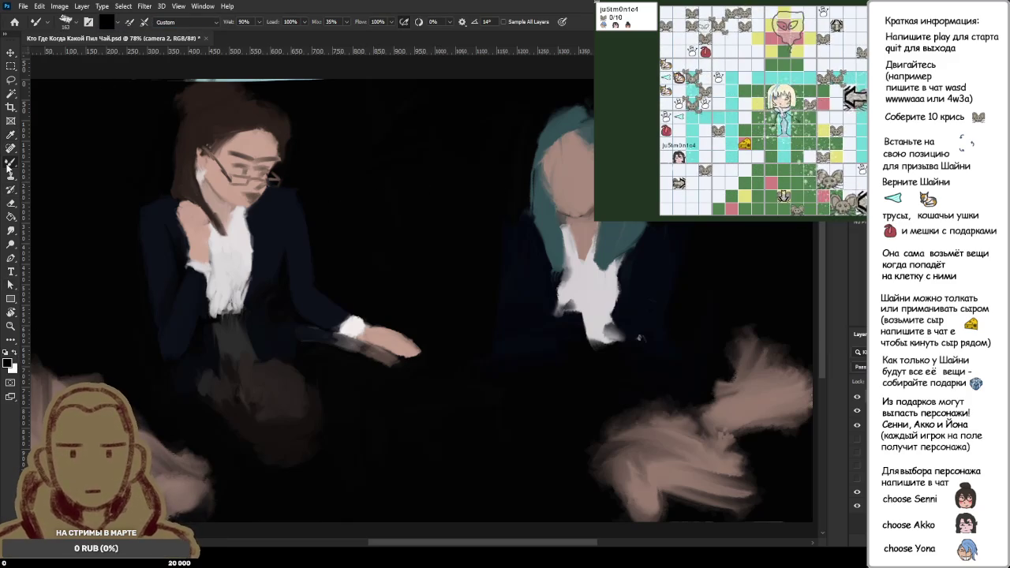
{"action": "key", "text": "i"}
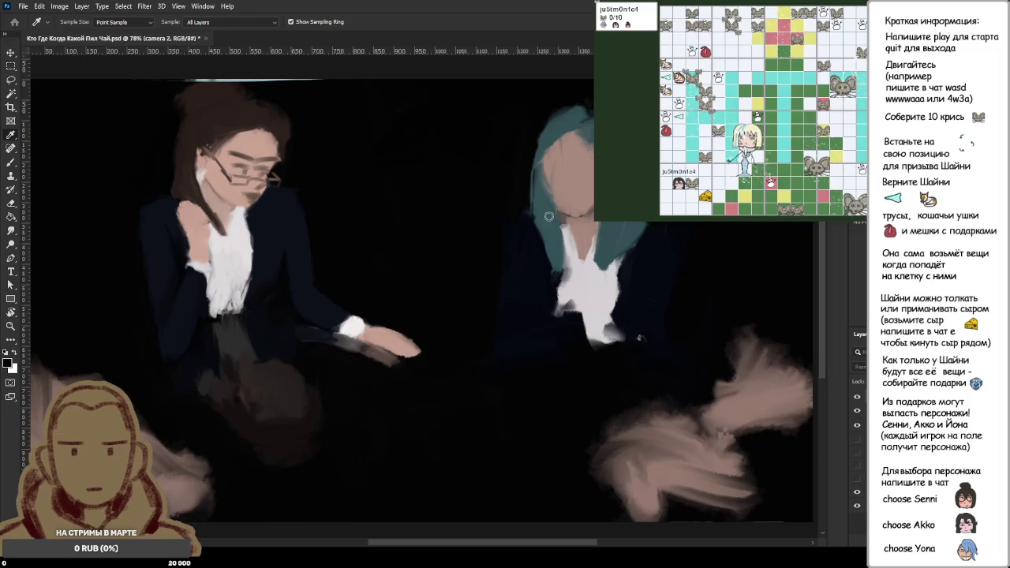
{"action": "left_click", "coordinate": [12, 163]}
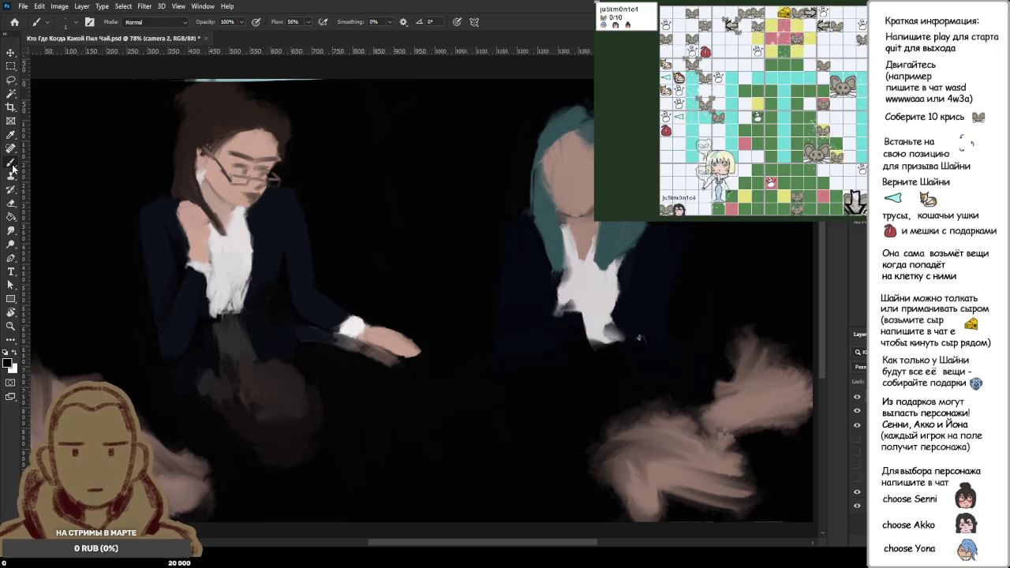
{"action": "key", "text": "shift+b"}
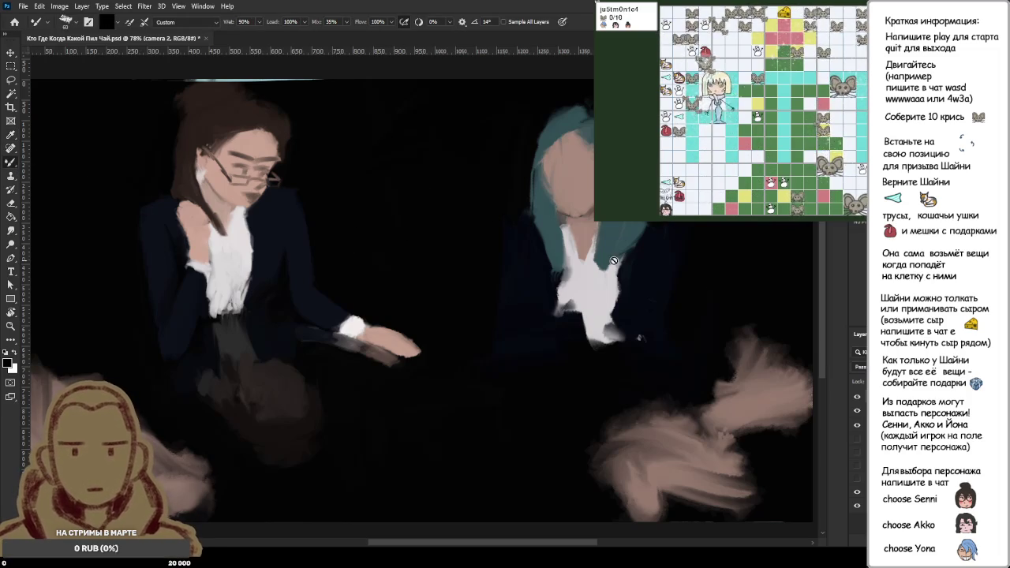
- Work on Layer 29 instead of camera 2, then switch to the Eyedropper
{"action": "key", "text": "ctrl+shift+alt+n"}
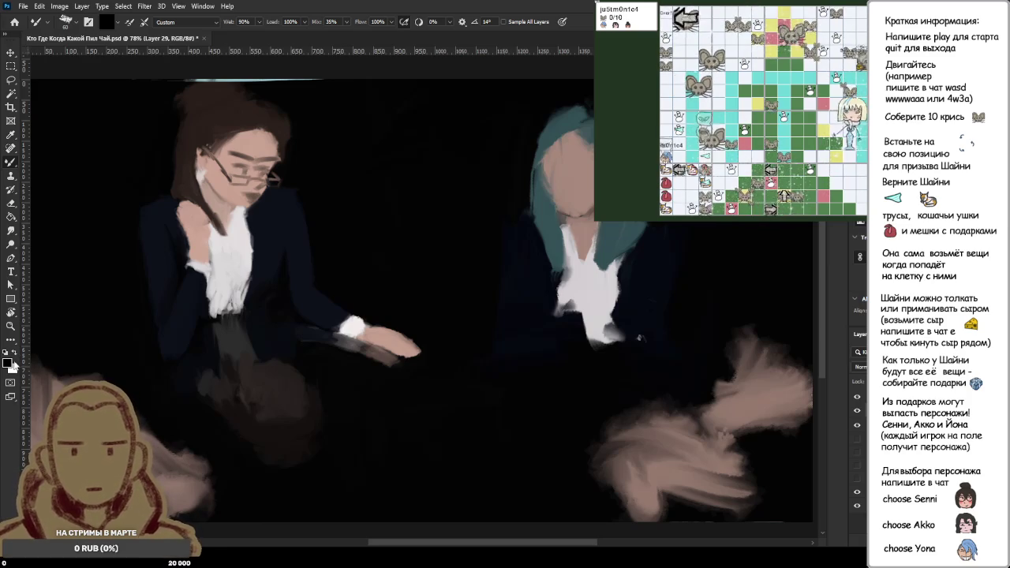
{"action": "key", "text": "i"}
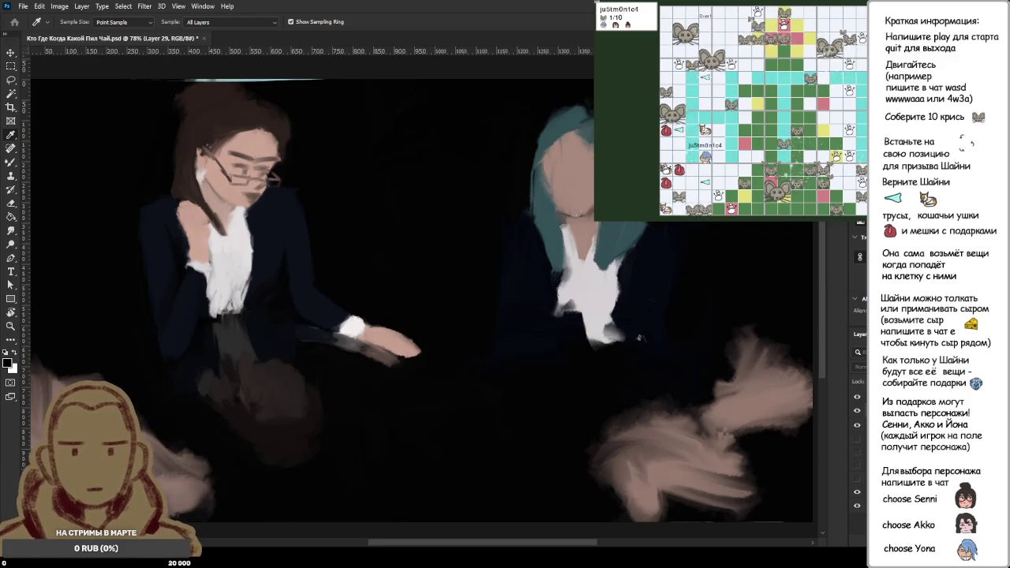
- Switch to the Mixer Brush and zoom in on the teal-haired figure
{"action": "key", "text": "b"}
{"action": "scroll", "coordinate": [473, 260], "scroll_direction": "down", "scroll_amount": 3}
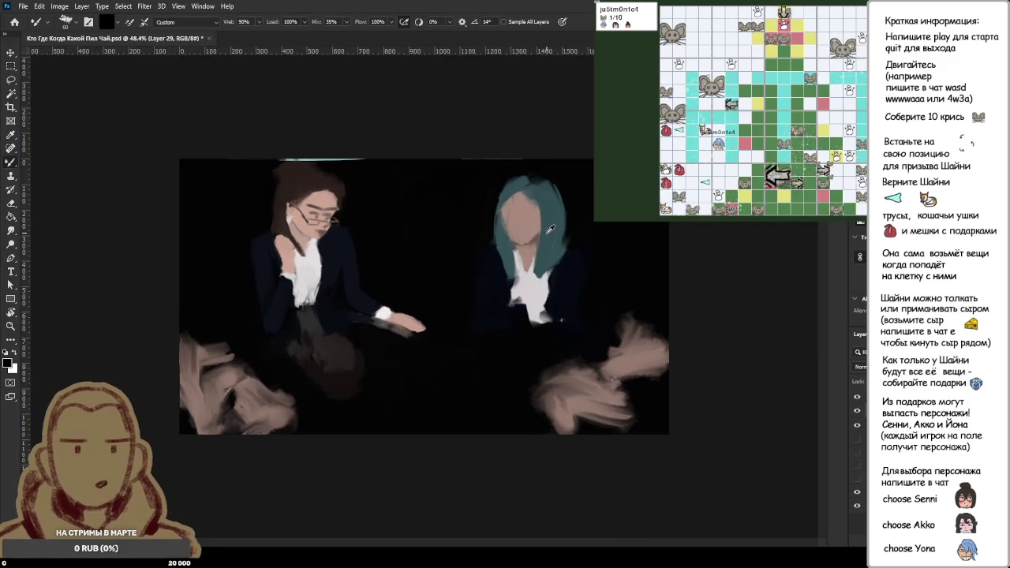
{"action": "scroll", "coordinate": [550, 229], "scroll_direction": "up", "scroll_amount": 1}
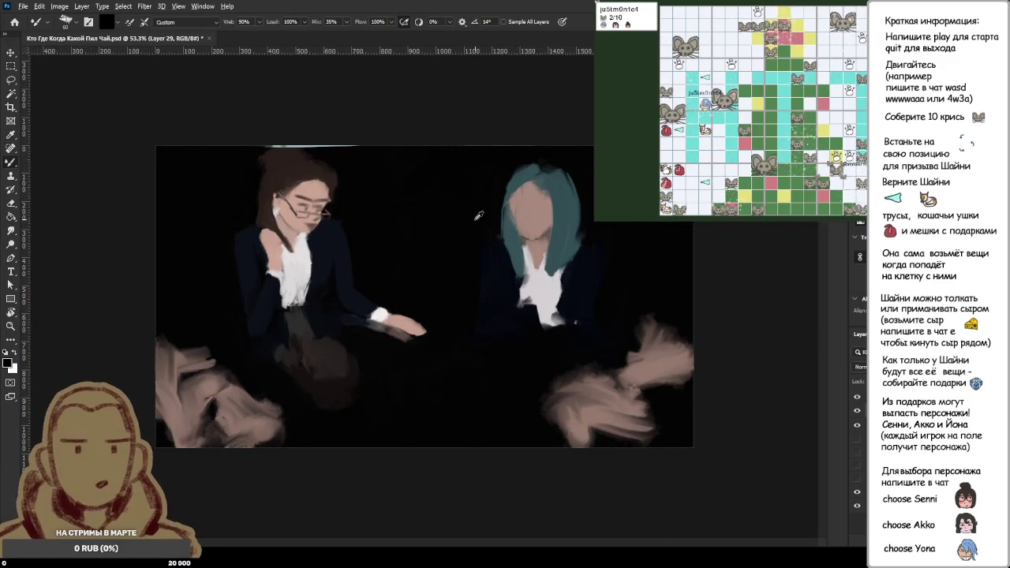
{"action": "scroll", "coordinate": [485, 216], "scroll_direction": "up", "scroll_amount": 1}
{"action": "scroll", "coordinate": [506, 190], "scroll_direction": "up", "scroll_amount": 2}
{"action": "scroll", "coordinate": [517, 173], "scroll_direction": "up", "scroll_amount": 1}
{"action": "scroll", "coordinate": [521, 168], "scroll_direction": "down", "scroll_amount": 3}
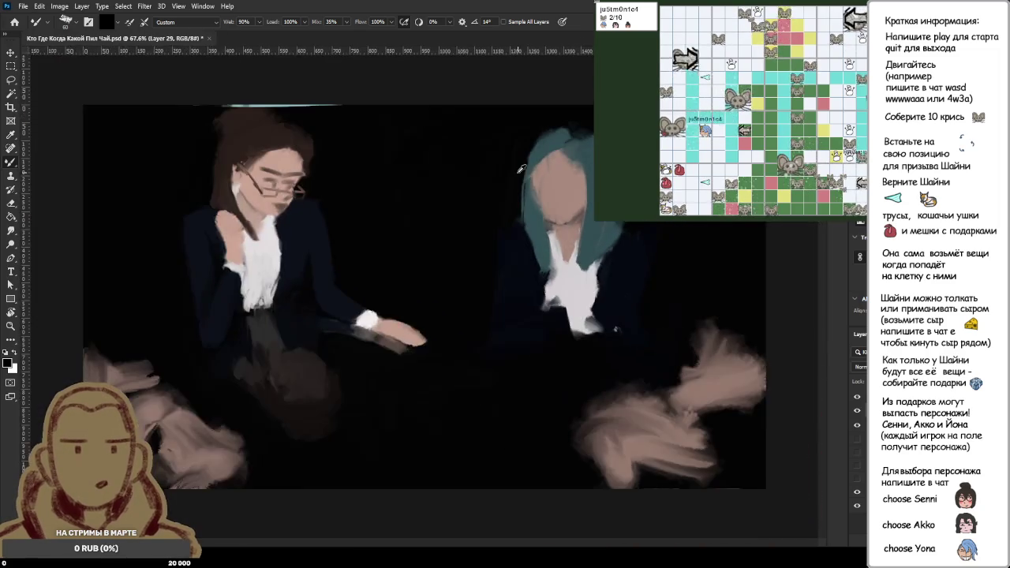
{"action": "scroll", "coordinate": [521, 169], "scroll_direction": "up", "scroll_amount": 2}
{"action": "scroll", "coordinate": [521, 168], "scroll_direction": "up", "scroll_amount": 1}
- Zoom back out to about 75% and show the mirrored camera 2 version
{"action": "scroll", "coordinate": [521, 168], "scroll_direction": "down", "scroll_amount": 2}
{"action": "scroll", "coordinate": [521, 168], "scroll_direction": "up", "scroll_amount": 1}
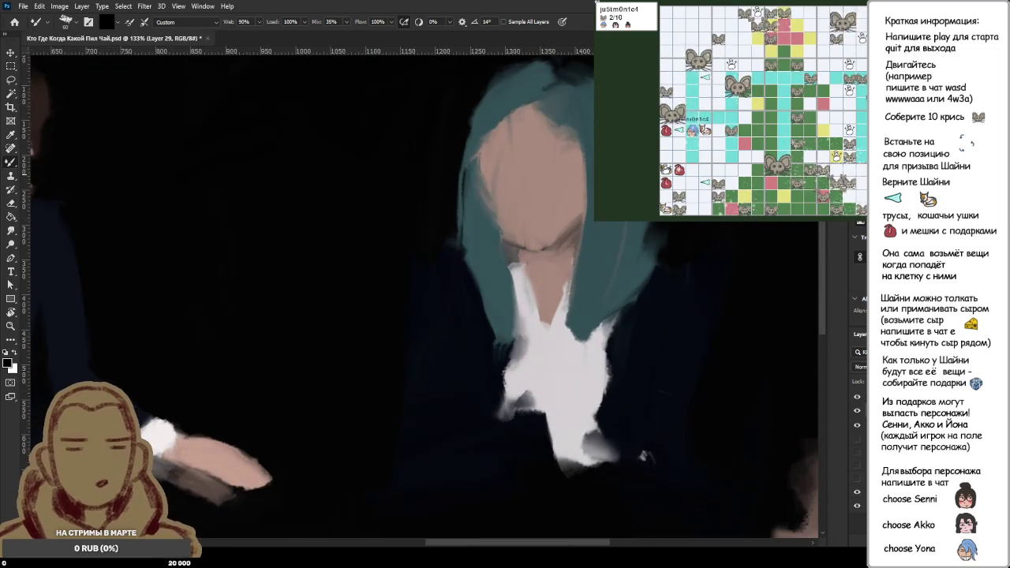
{"action": "scroll", "coordinate": [630, 176], "scroll_direction": "down", "scroll_amount": 2}
{"action": "scroll", "coordinate": [631, 176], "scroll_direction": "down", "scroll_amount": 1}
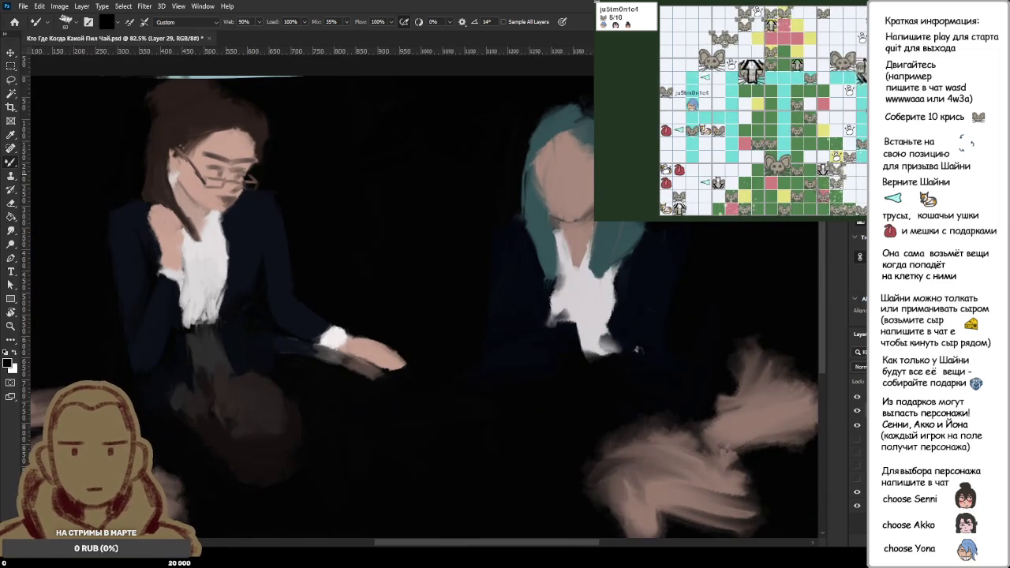
{"action": "scroll", "coordinate": [637, 349], "scroll_direction": "down", "scroll_amount": 1}
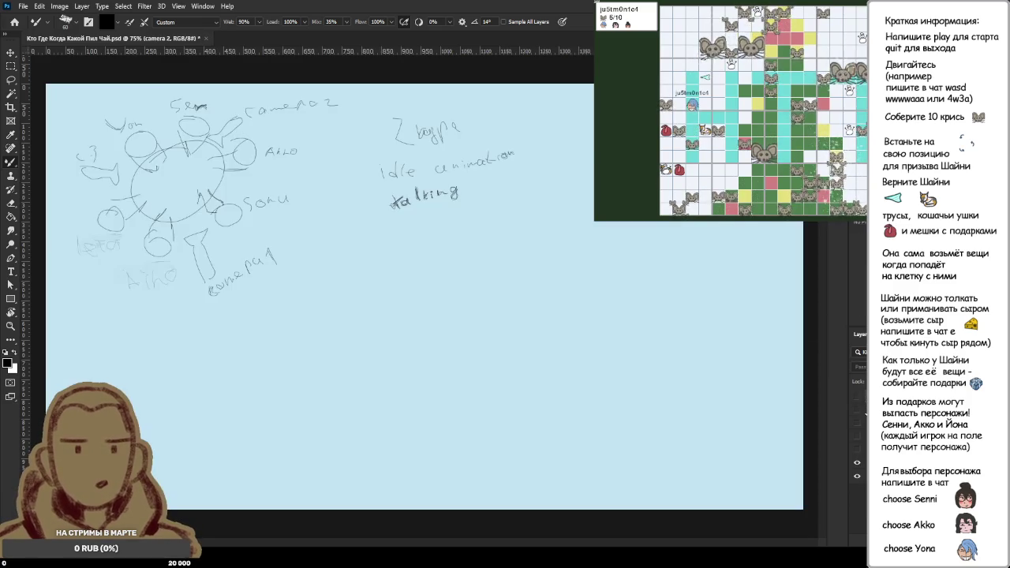
{"action": "left_click", "coordinate": [858, 412]}
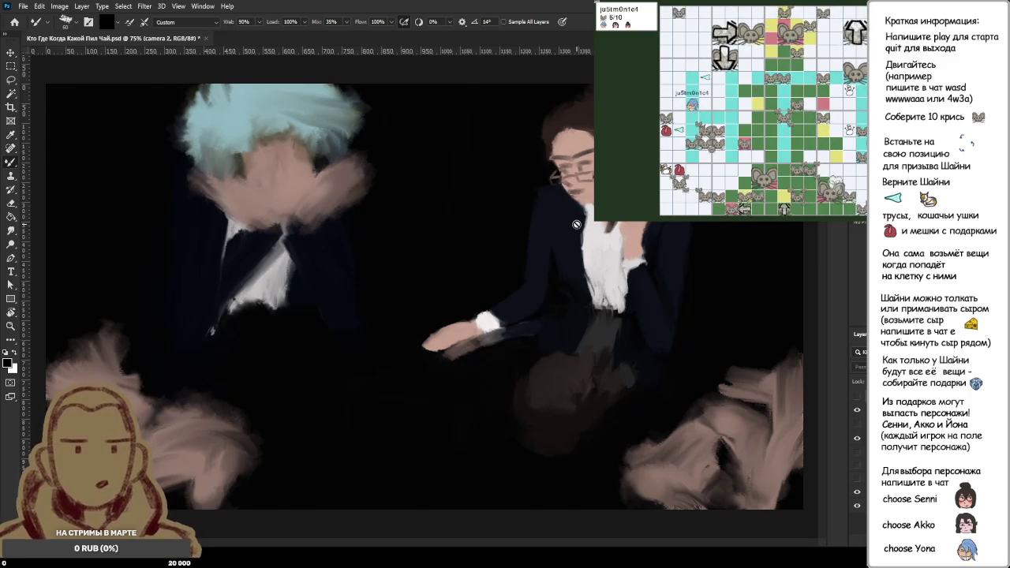
- Hide and restore the layer over the head, undoing to reveal the head strokes
{"action": "left_click", "coordinate": [857, 424]}
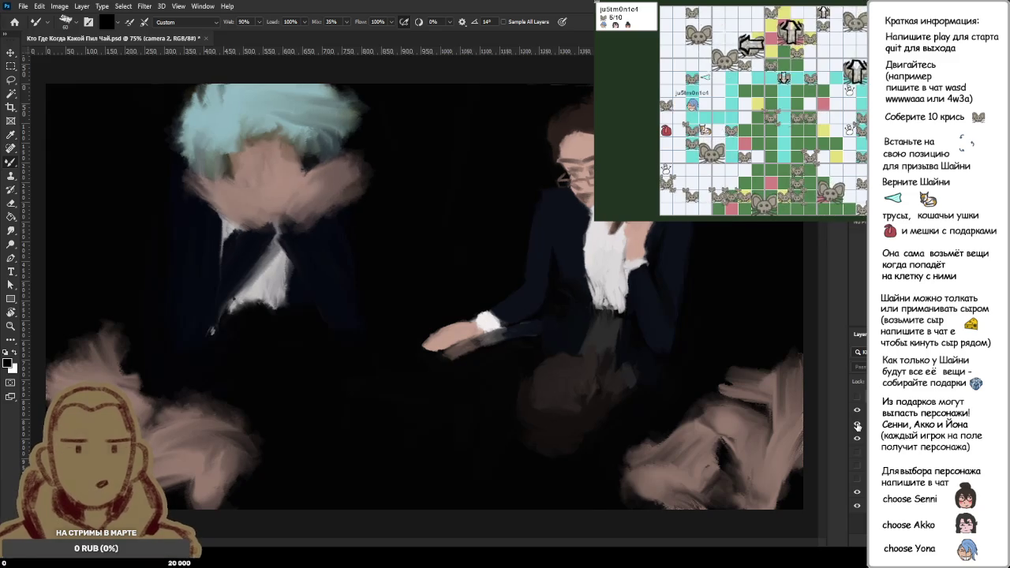
{"action": "left_click", "coordinate": [857, 424]}
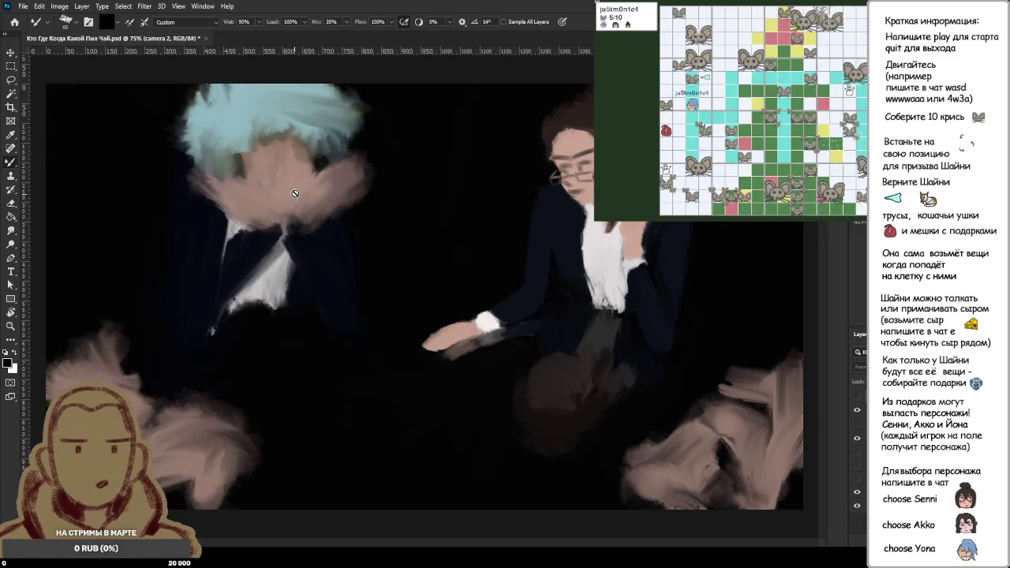
{"action": "key", "text": "ctrl+z"}
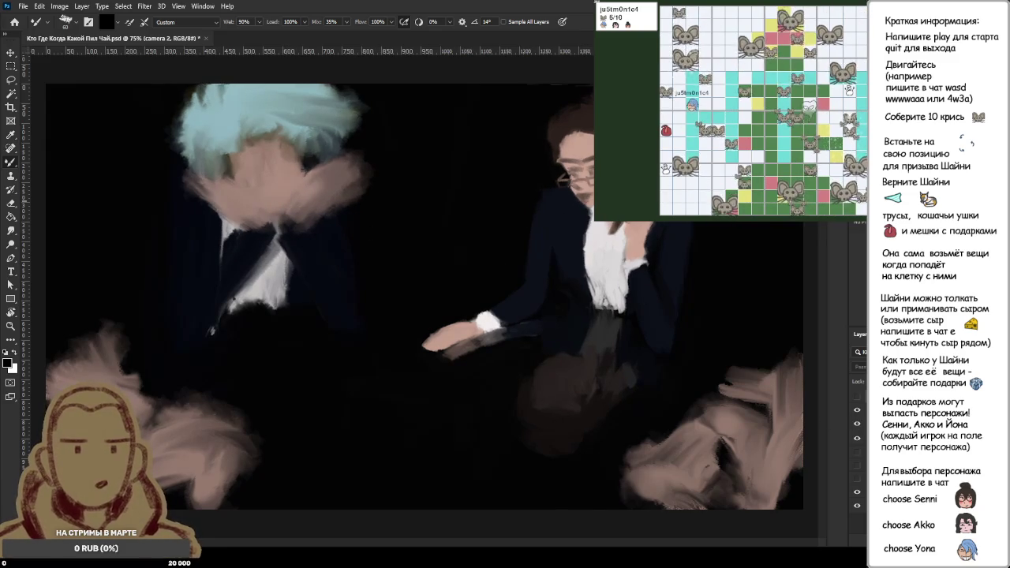
{"action": "left_click", "coordinate": [857, 424]}
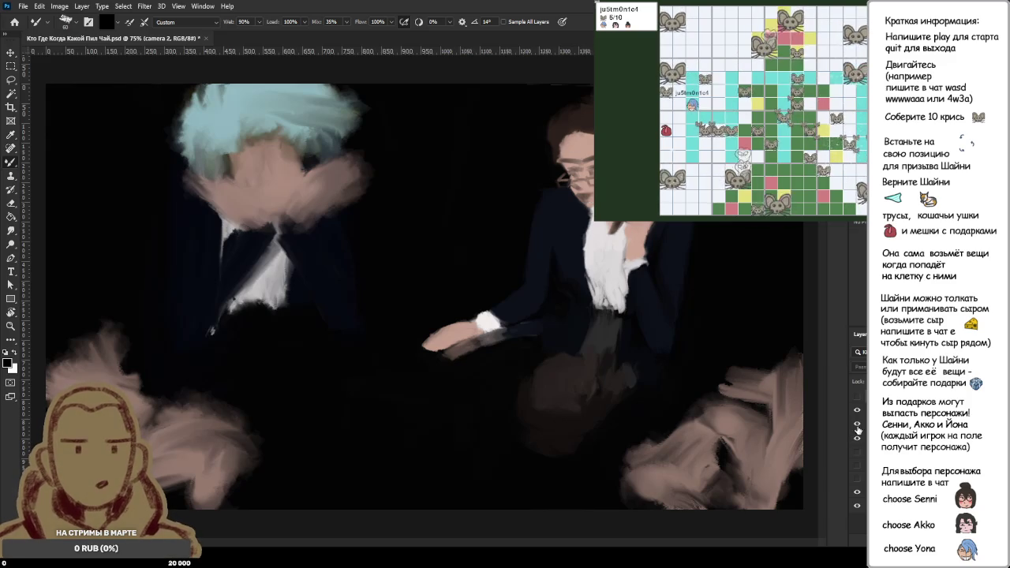
{"action": "left_click", "coordinate": [858, 426]}
- Compare the head-stroke layer, flip the canvas horizontally, and show the blue planning sketch
{"action": "left_click", "coordinate": [858, 425]}
{"action": "left_click", "coordinate": [858, 425]}
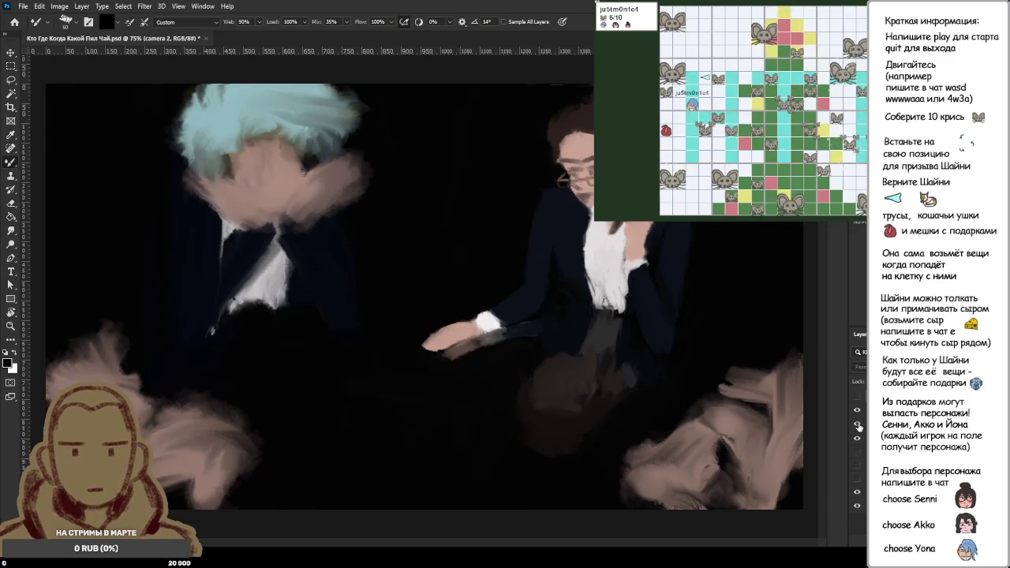
{"action": "left_click", "coordinate": [858, 425]}
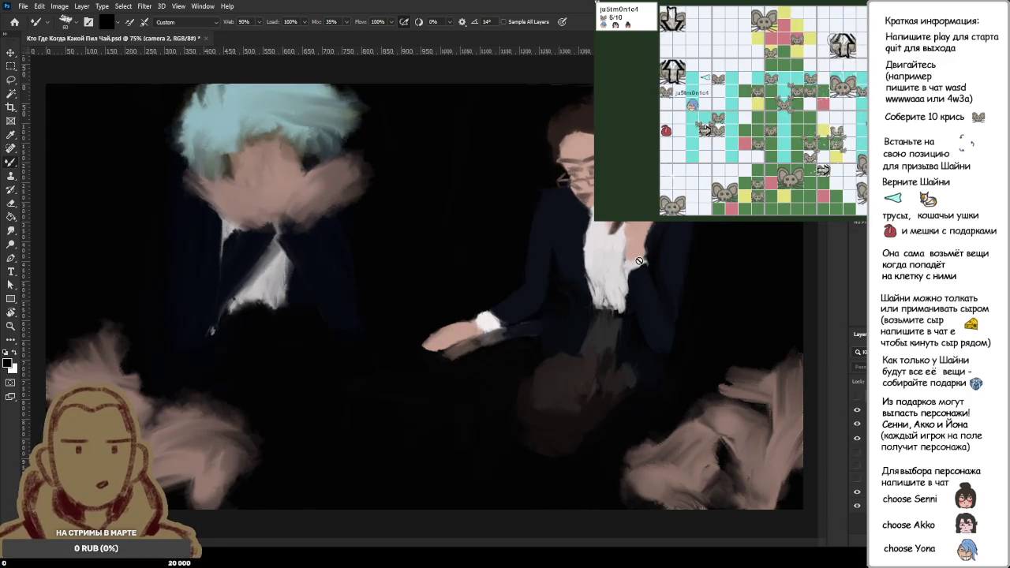
{"action": "left_click", "coordinate": [857, 429]}
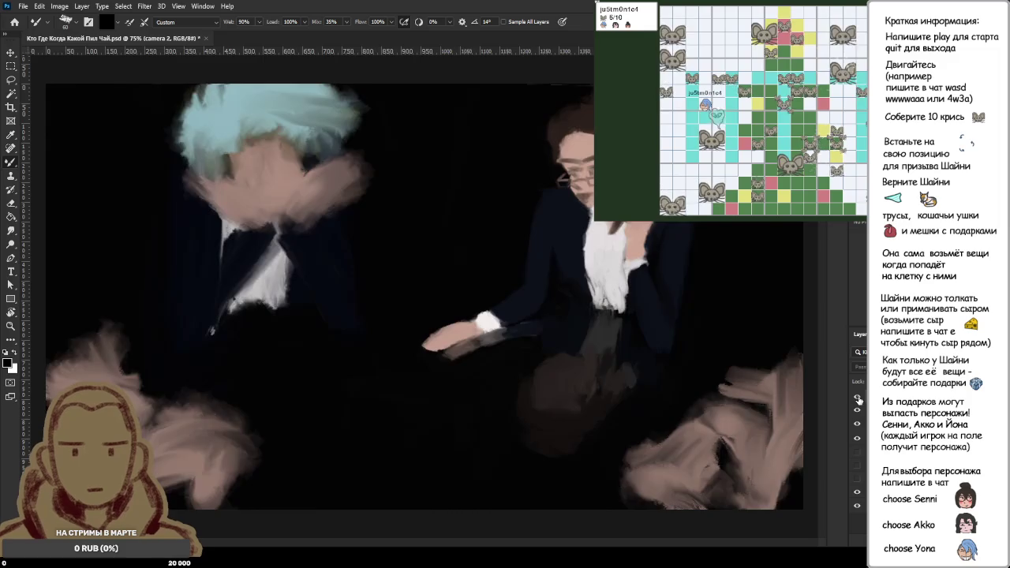
{"action": "key", "text": "ctrl+shift+h"}
{"action": "key", "text": "ctrl+shift+h"}
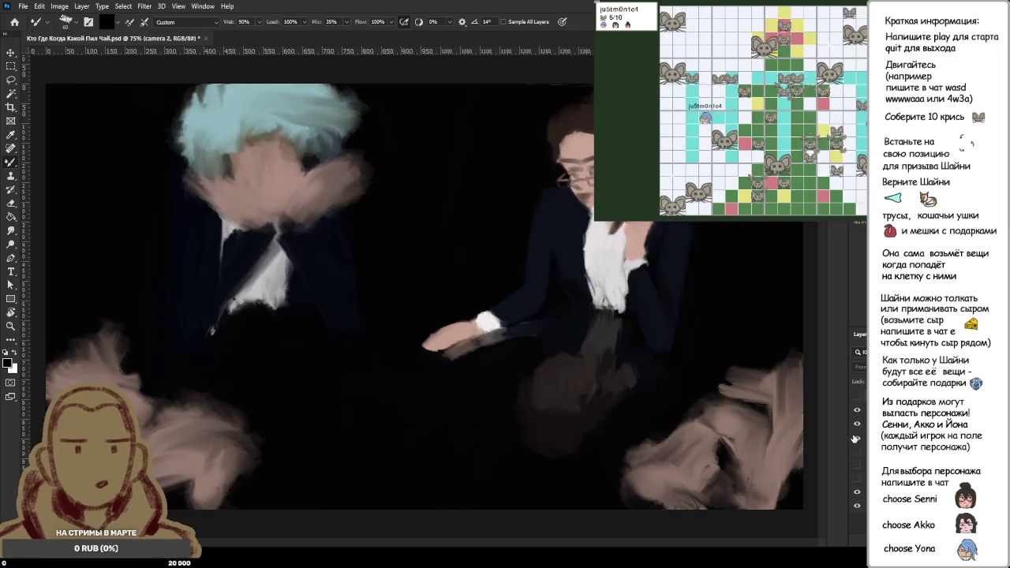
{"action": "left_click", "coordinate": [857, 411]}
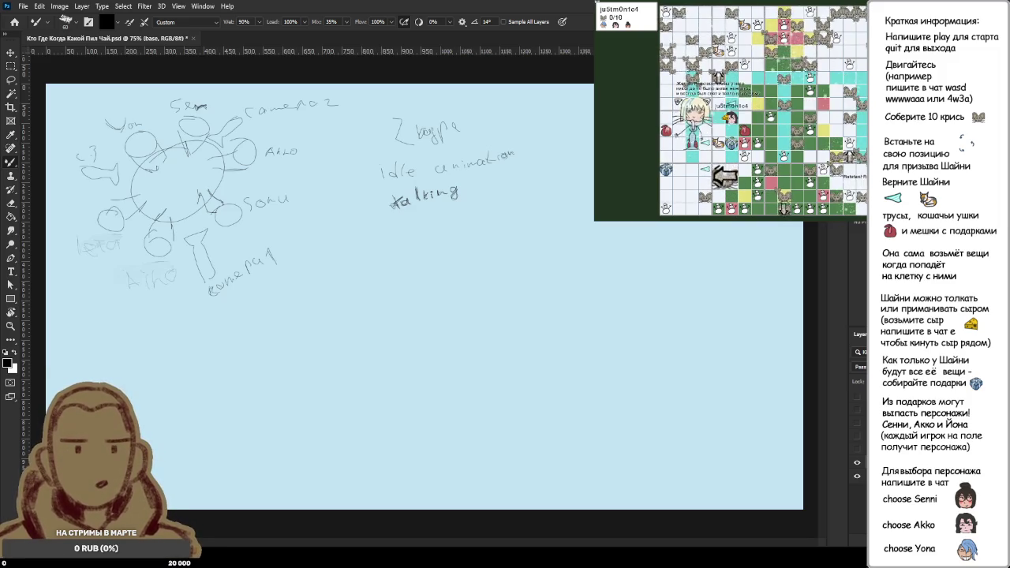
{"action": "left_click", "coordinate": [858, 413]}
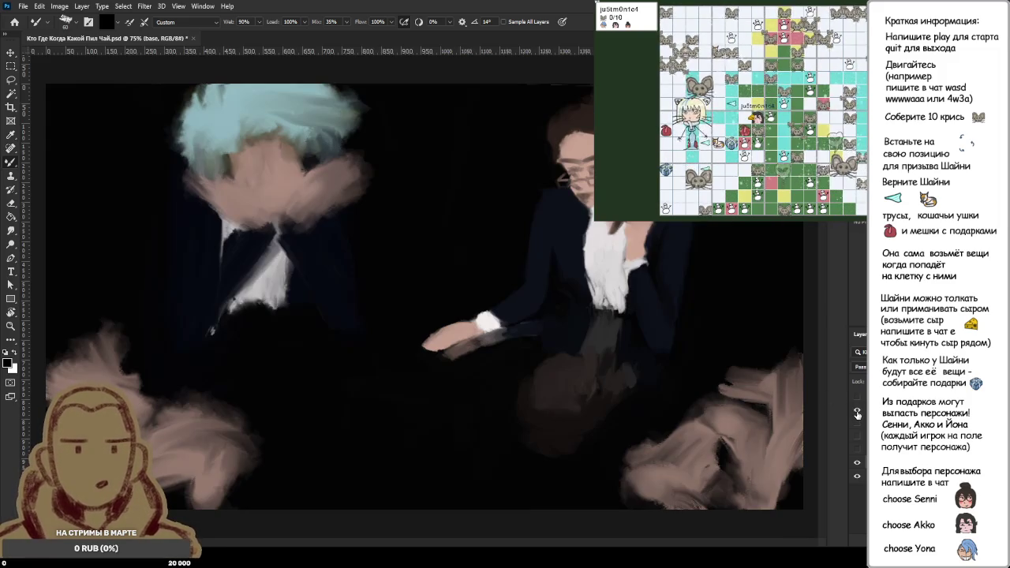
{"action": "left_click", "coordinate": [858, 414]}
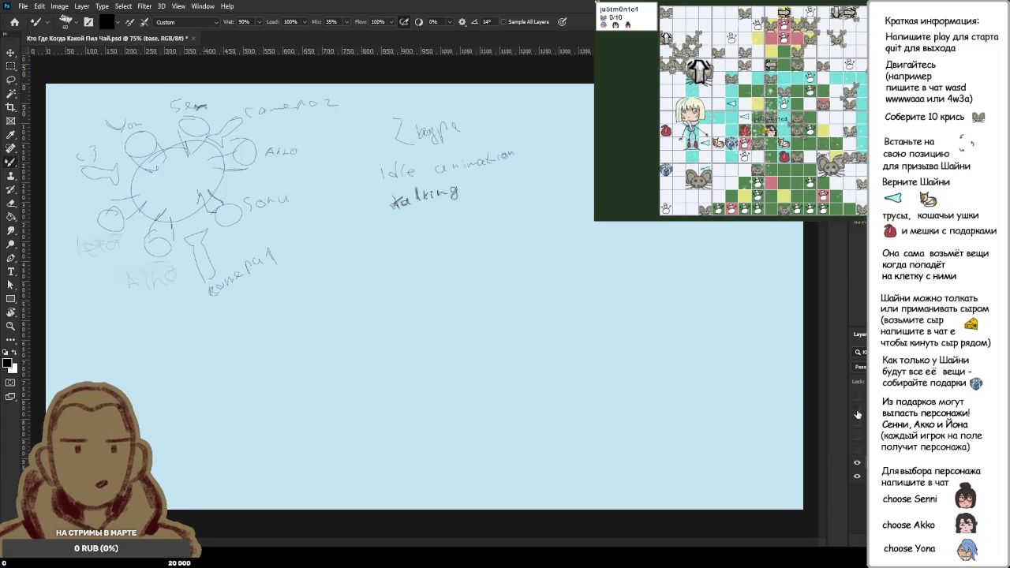
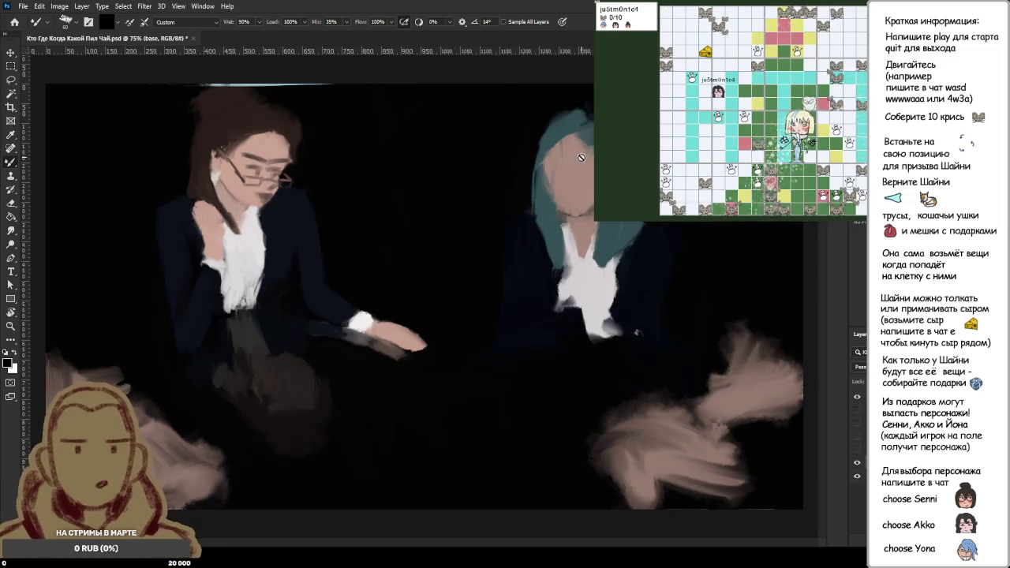
- Make Layer 29 active, sample the right face's skin tone, and zoom in on it
{"action": "key", "text": "alt+bracketright"}
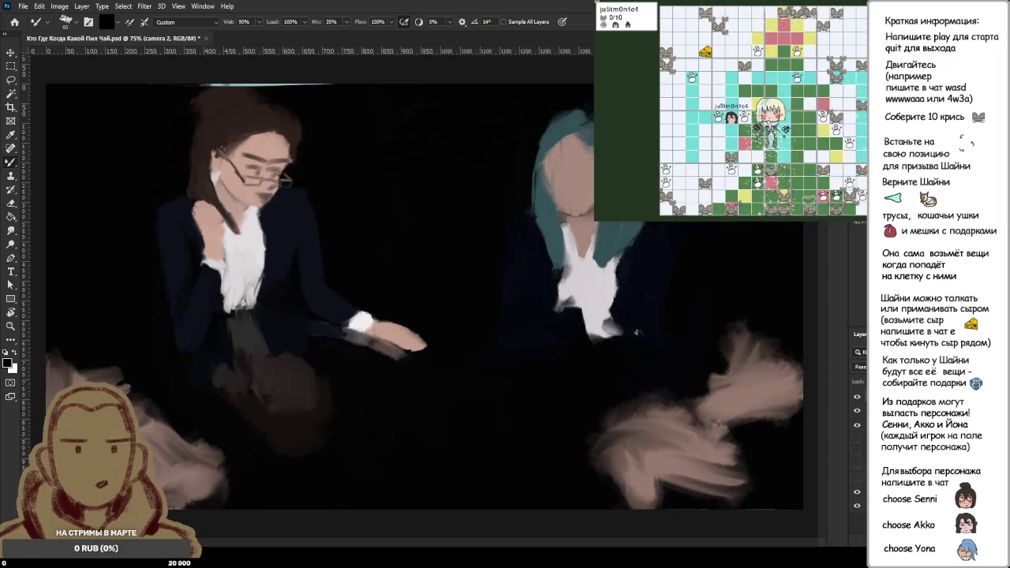
{"action": "key", "text": "alt+bracketright"}
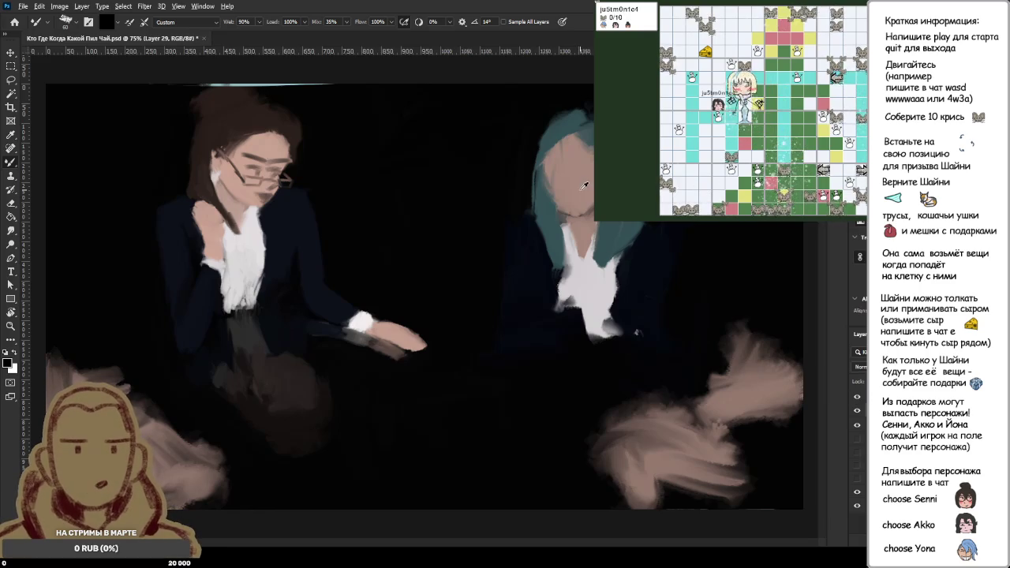
{"action": "left_click", "coordinate": [584, 186], "text": "alt"}
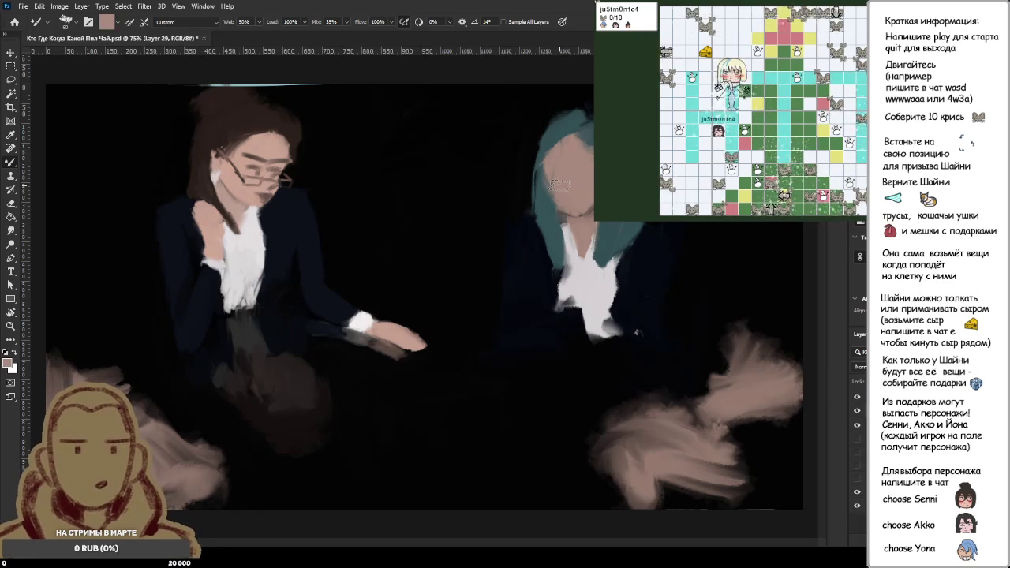
{"action": "scroll", "coordinate": [560, 183], "scroll_direction": "up", "scroll_amount": 4}
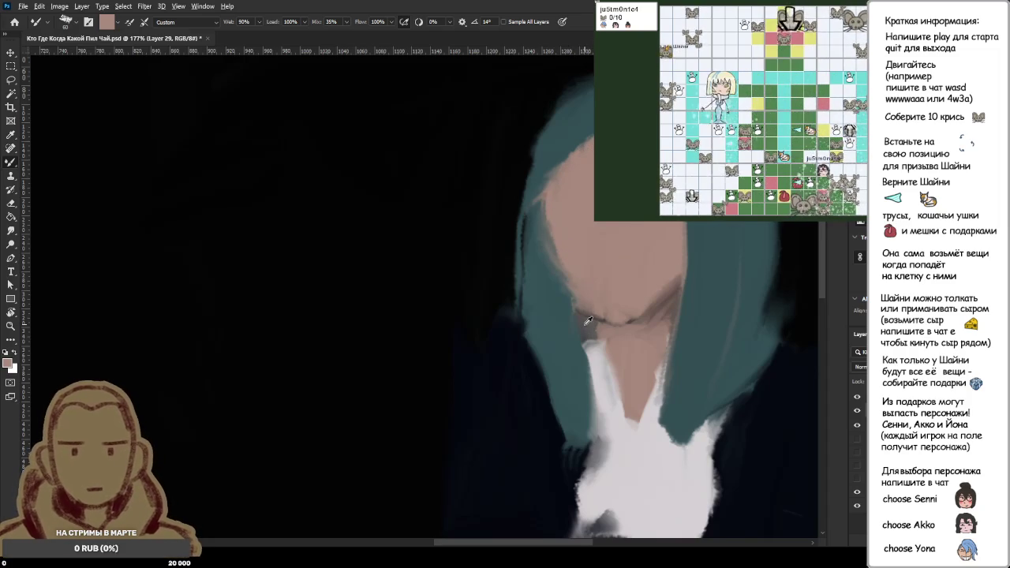
- Sample the teal hair, reset default colours, then pick the near-black background as paint colour
{"action": "left_click", "coordinate": [588, 321], "text": "alt"}
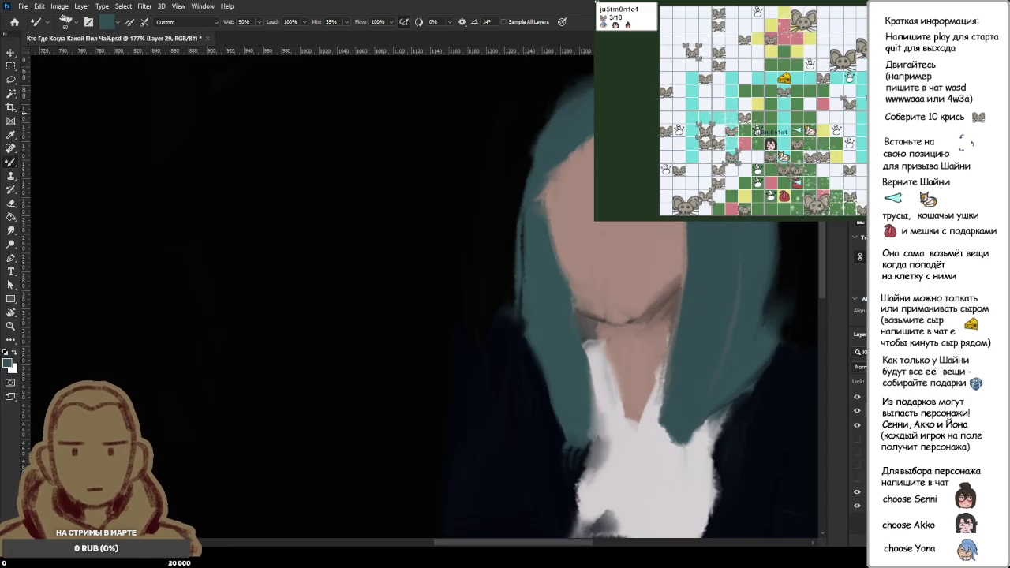
{"action": "scroll", "coordinate": [588, 99], "scroll_direction": "up", "scroll_amount": 2}
{"action": "scroll", "coordinate": [588, 98], "scroll_direction": "up", "scroll_amount": 1}
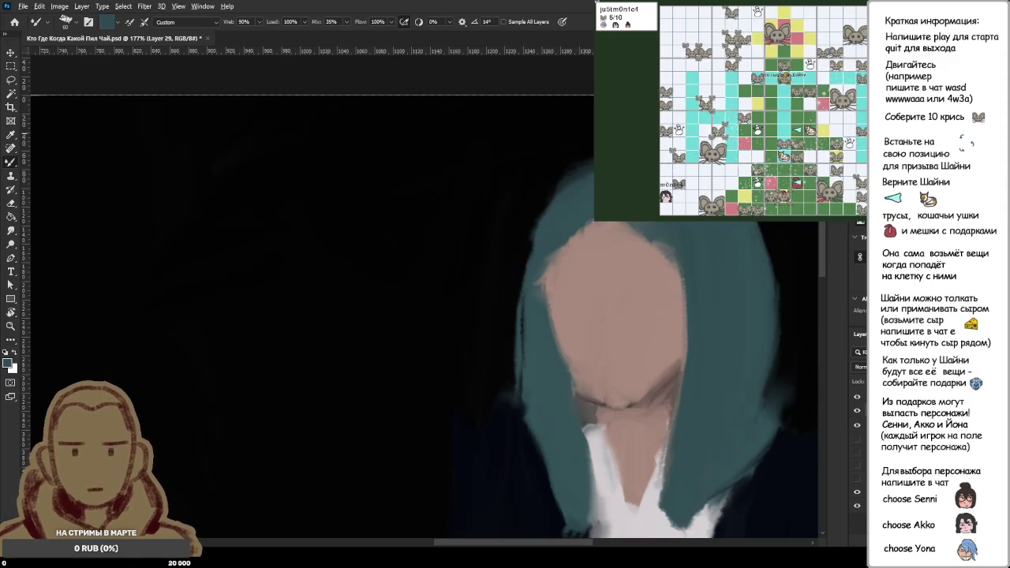
{"action": "key", "text": "d"}
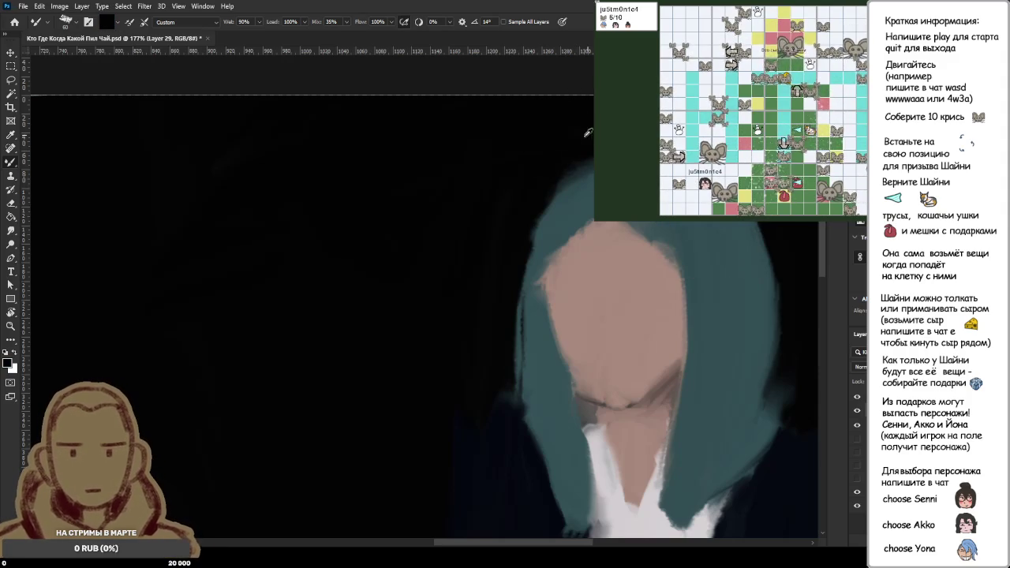
{"action": "left_click", "coordinate": [575, 198], "text": "alt"}
{"action": "left_click", "coordinate": [535, 175], "text": "alt"}
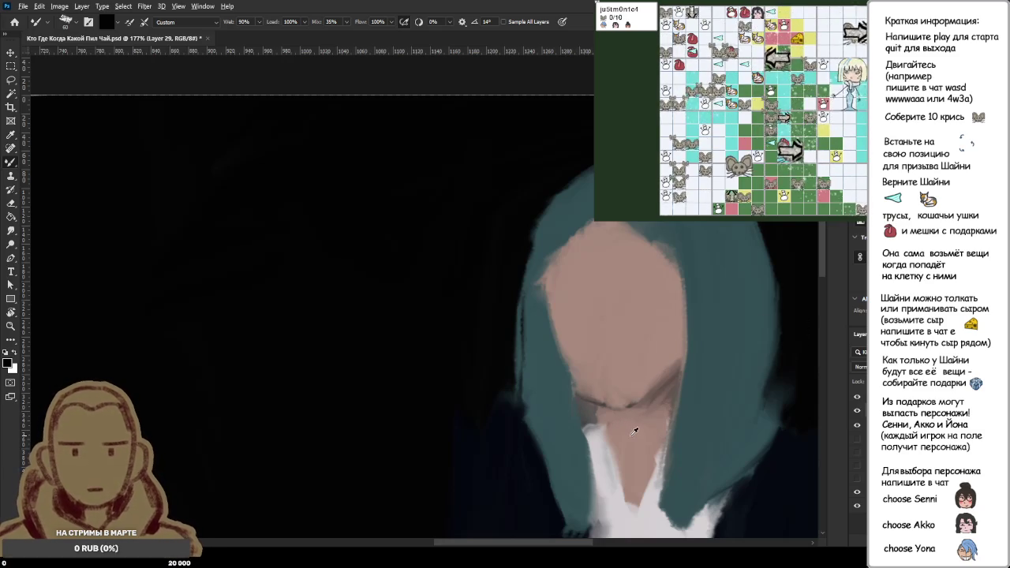
- Resample the skin tone and blend the chin and jaw shading of the right face
{"action": "left_click", "coordinate": [635, 349], "text": "alt"}
{"action": "mouse_move", "coordinate": [639, 398]}
{"action": "left_mouse_down"}
{"action": "mouse_move", "coordinate": [582, 404]}
{"action": "mouse_move", "coordinate": [622, 404]}
{"action": "left_mouse_up"}
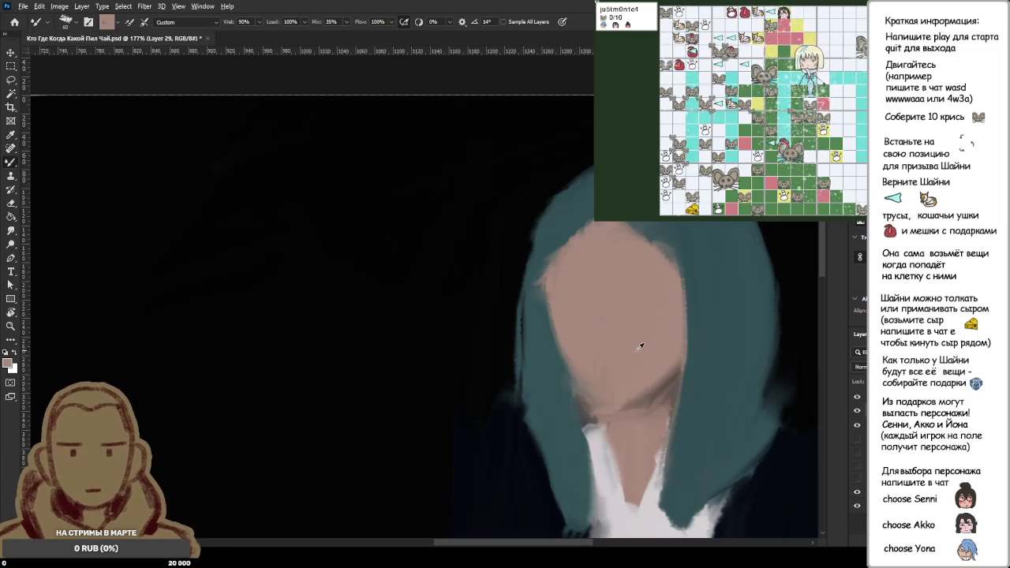
{"action": "left_click", "coordinate": [555, 360], "text": "alt"}
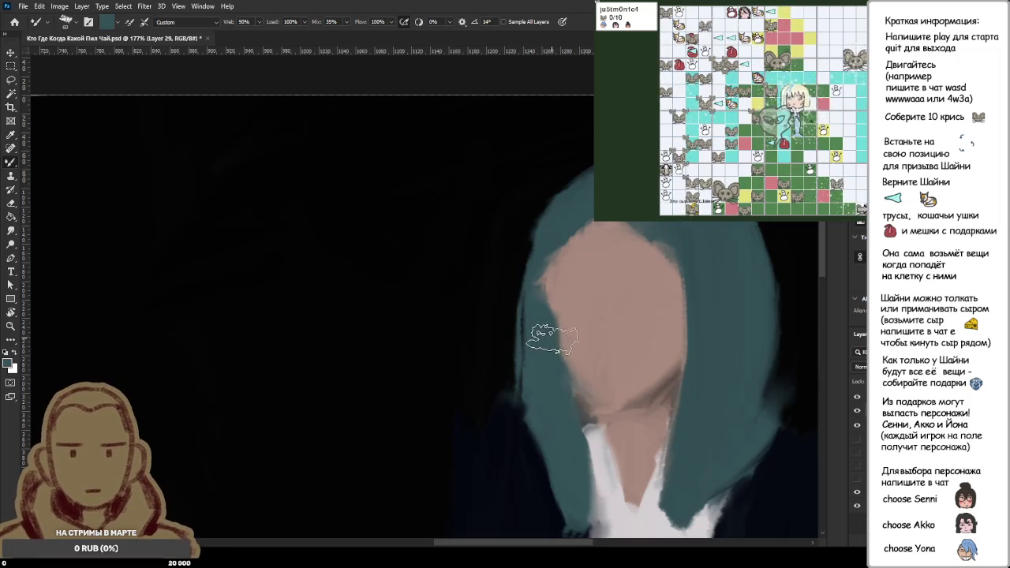
{"action": "left_click", "coordinate": [562, 368], "text": "alt"}
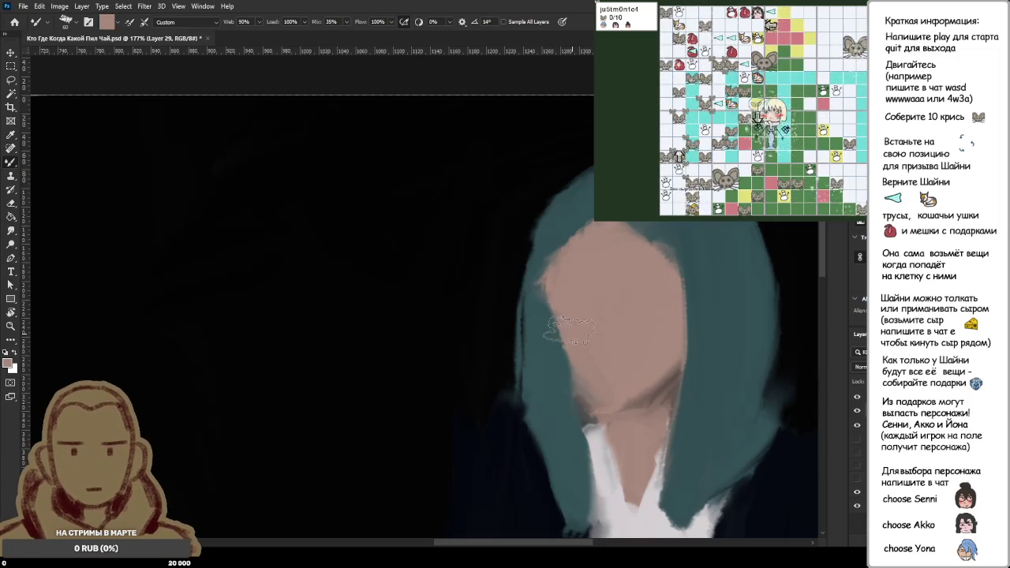
- Paint skin over the teal hair down the face's left edge
{"action": "left_click", "coordinate": [554, 247], "text": "alt"}
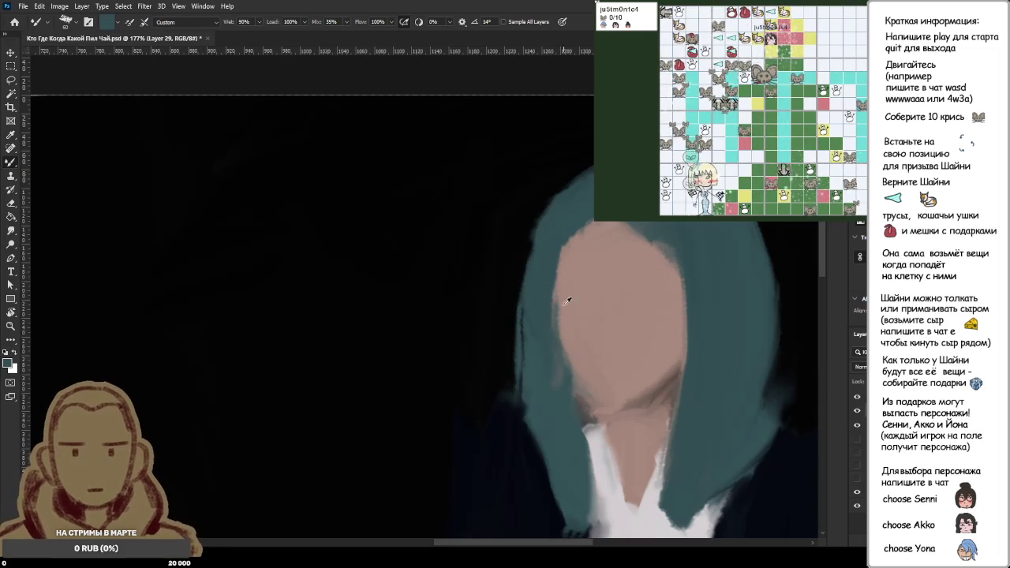
{"action": "left_click", "coordinate": [580, 268], "text": "alt"}
{"action": "mouse_move", "coordinate": [581, 268]}
{"action": "left_mouse_down"}
{"action": "mouse_move", "coordinate": [556, 268]}
{"action": "mouse_move", "coordinate": [557, 320]}
{"action": "left_mouse_up"}
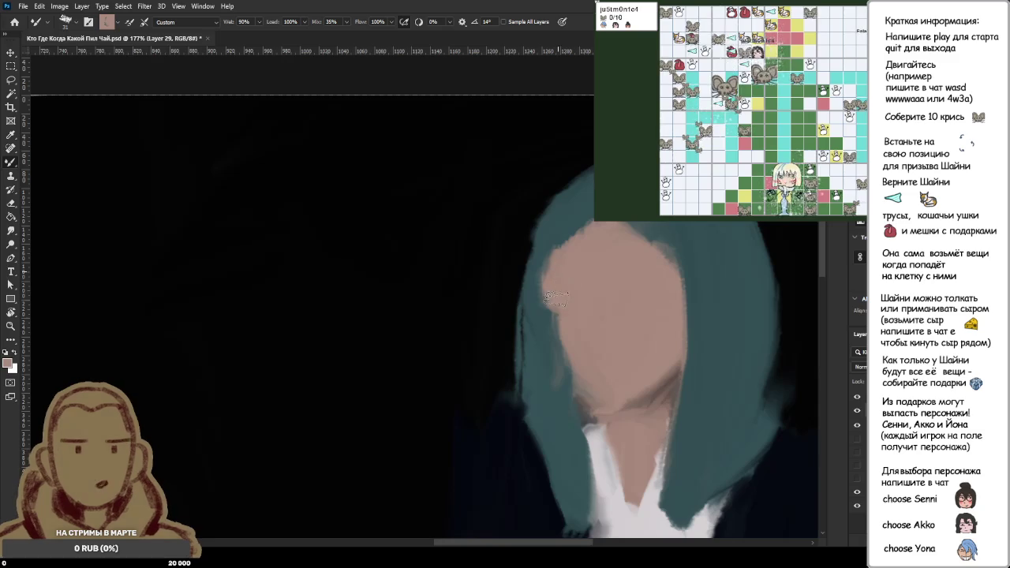
{"action": "mouse_move", "coordinate": [552, 271]}
{"action": "left_mouse_down"}
{"action": "mouse_move", "coordinate": [543, 311]}
{"action": "mouse_move", "coordinate": [562, 367]}
{"action": "left_mouse_up"}
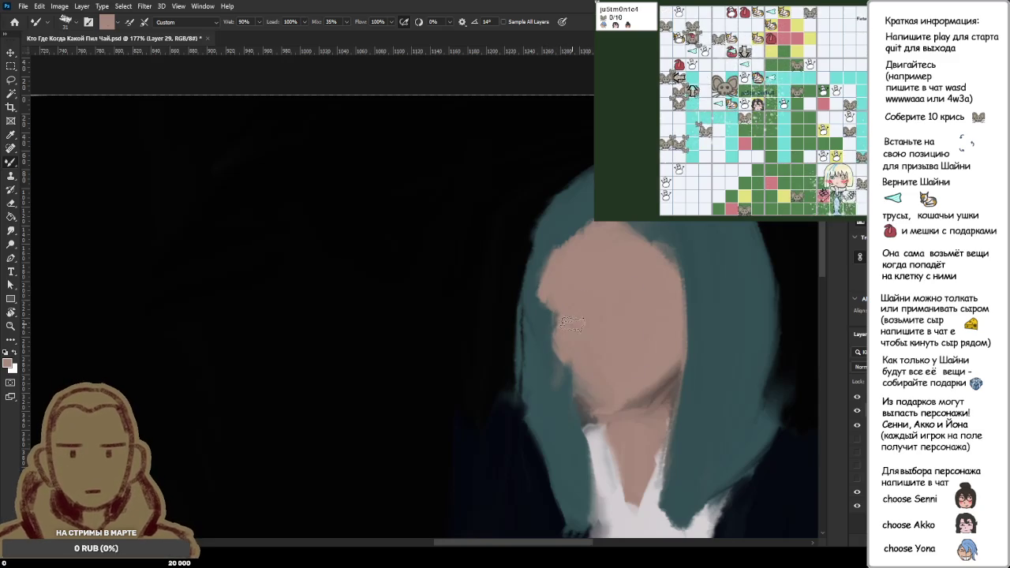
{"action": "left_click", "coordinate": [580, 332], "text": "alt"}
{"action": "mouse_move", "coordinate": [570, 369]}
{"action": "left_mouse_down"}
{"action": "mouse_move", "coordinate": [582, 400]}
{"action": "mouse_move", "coordinate": [604, 404]}
{"action": "left_mouse_up"}
- Cover the hair at the face's lower-left edge with skin, then zoom out
{"action": "left_click", "coordinate": [638, 345], "text": "alt"}
{"action": "left_click", "coordinate": [604, 339], "text": "alt"}
{"action": "left_click_drag", "start_coordinate": [556, 351], "coordinate": [575, 404]}
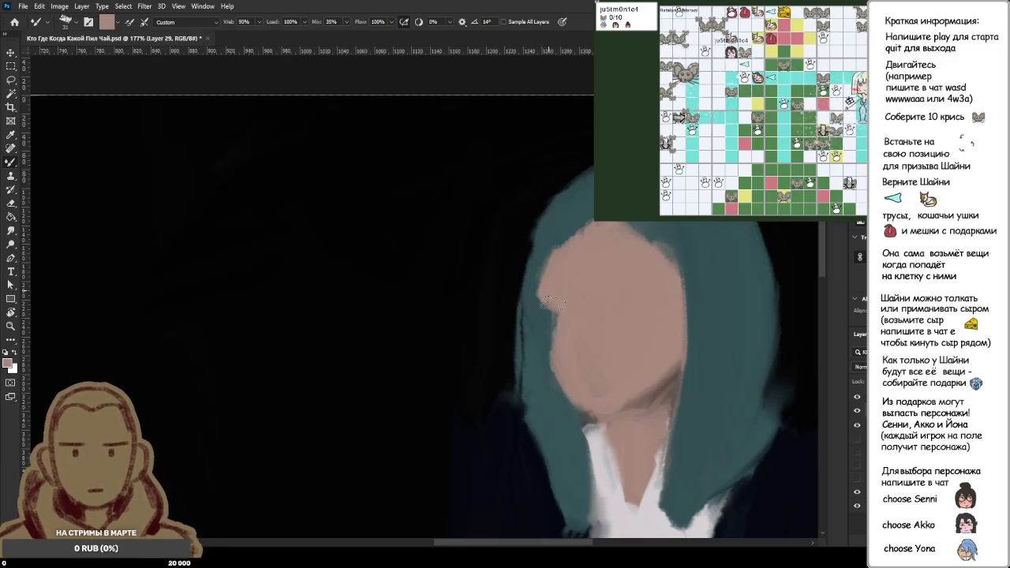
{"action": "left_click", "coordinate": [566, 320], "text": "alt"}
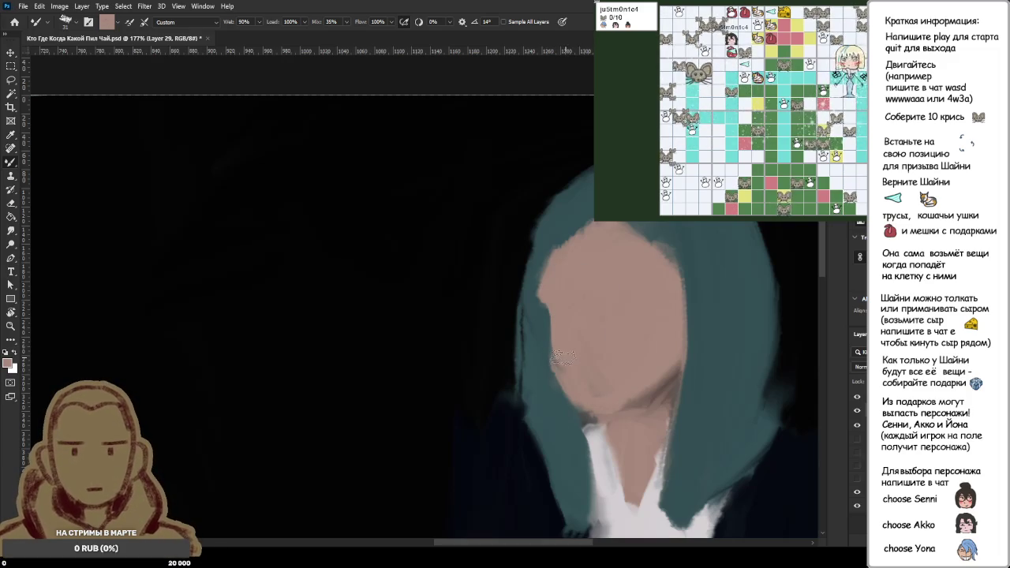
{"action": "scroll", "coordinate": [605, 324], "scroll_direction": "down", "scroll_amount": 1}
{"action": "scroll", "coordinate": [606, 324], "scroll_direction": "down", "scroll_amount": 1}
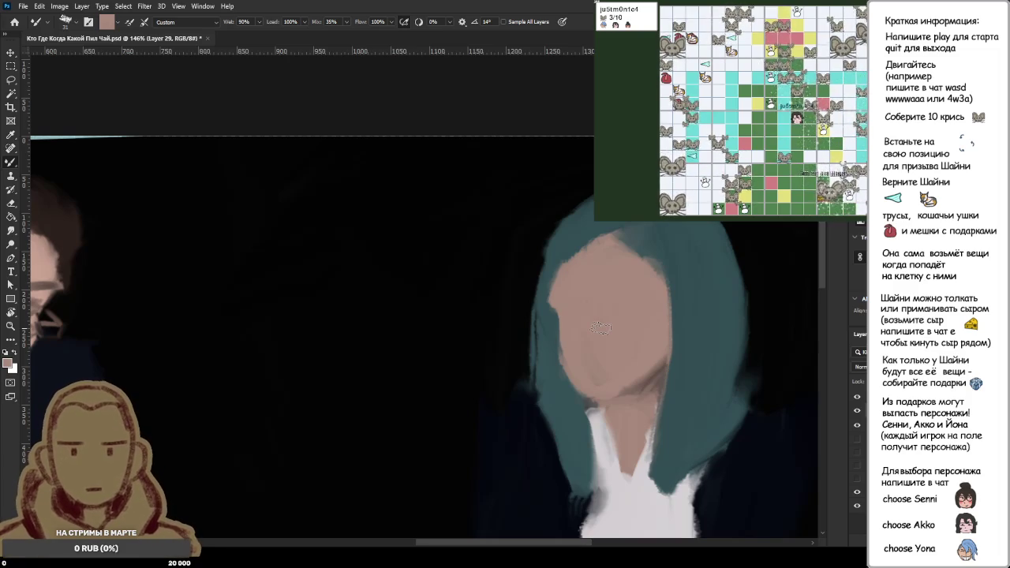
- Zoom around the right face and eyedrop the teal hair and skin tones
{"action": "scroll", "coordinate": [357, 312], "scroll_direction": "down", "scroll_amount": 3}
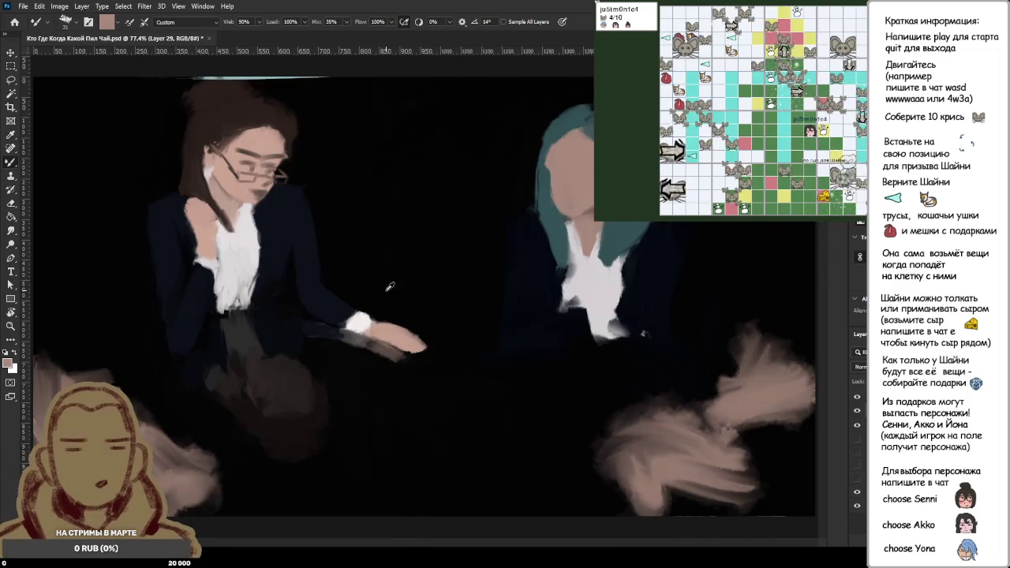
{"action": "scroll", "coordinate": [415, 170], "scroll_direction": "up", "scroll_amount": 1}
{"action": "scroll", "coordinate": [392, 177], "scroll_direction": "down", "scroll_amount": 2}
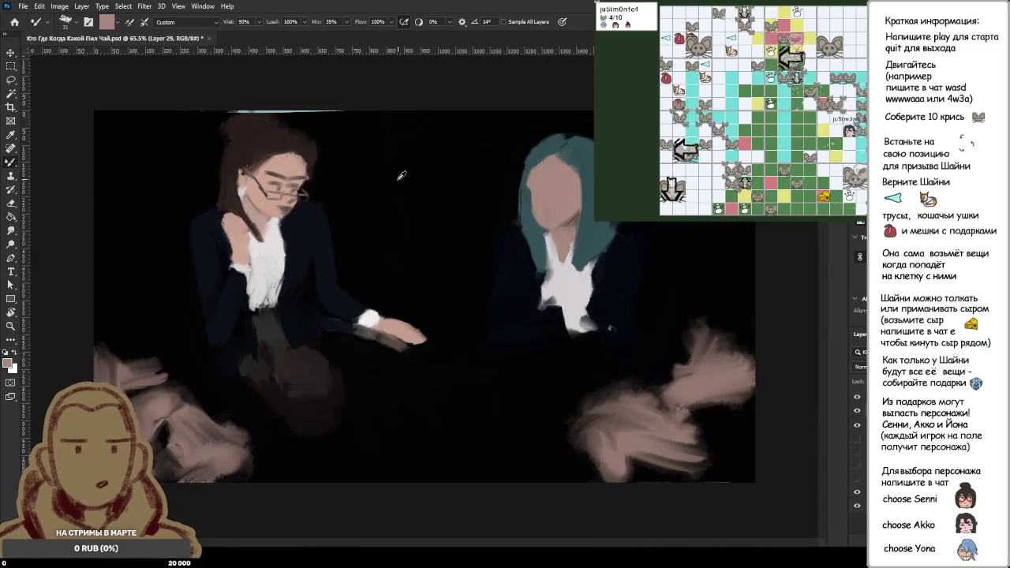
{"action": "scroll", "coordinate": [441, 176], "scroll_direction": "up", "scroll_amount": 1}
{"action": "scroll", "coordinate": [481, 172], "scroll_direction": "up", "scroll_amount": 1}
{"action": "scroll", "coordinate": [513, 167], "scroll_direction": "up", "scroll_amount": 1}
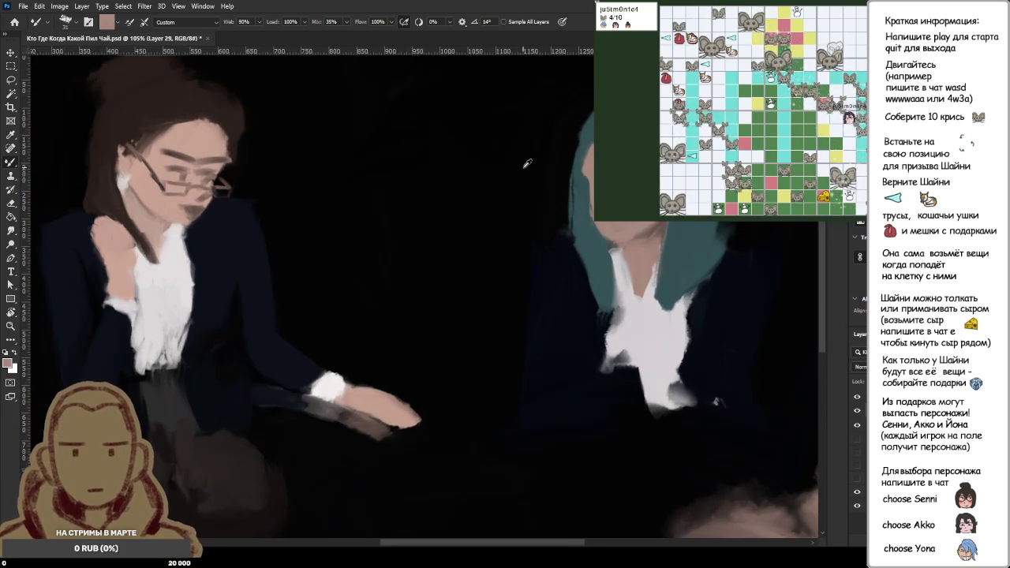
{"action": "scroll", "coordinate": [524, 166], "scroll_direction": "up", "scroll_amount": 2}
{"action": "left_click", "coordinate": [588, 162], "text": "alt"}
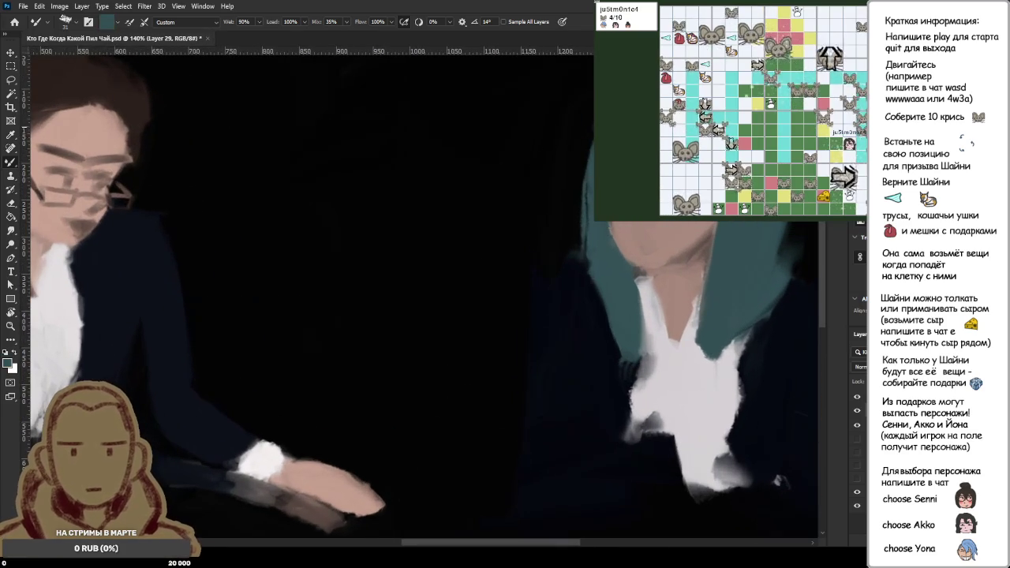
{"action": "left_click", "coordinate": [592, 199], "text": "alt"}
{"action": "left_click", "coordinate": [610, 187], "text": "alt"}
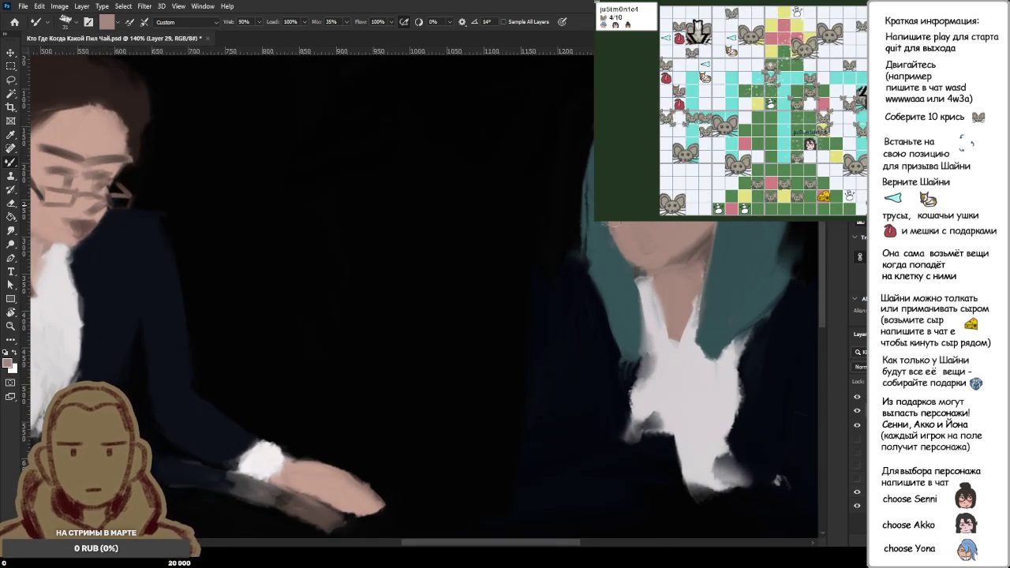
{"action": "left_click", "coordinate": [646, 248], "text": "alt"}
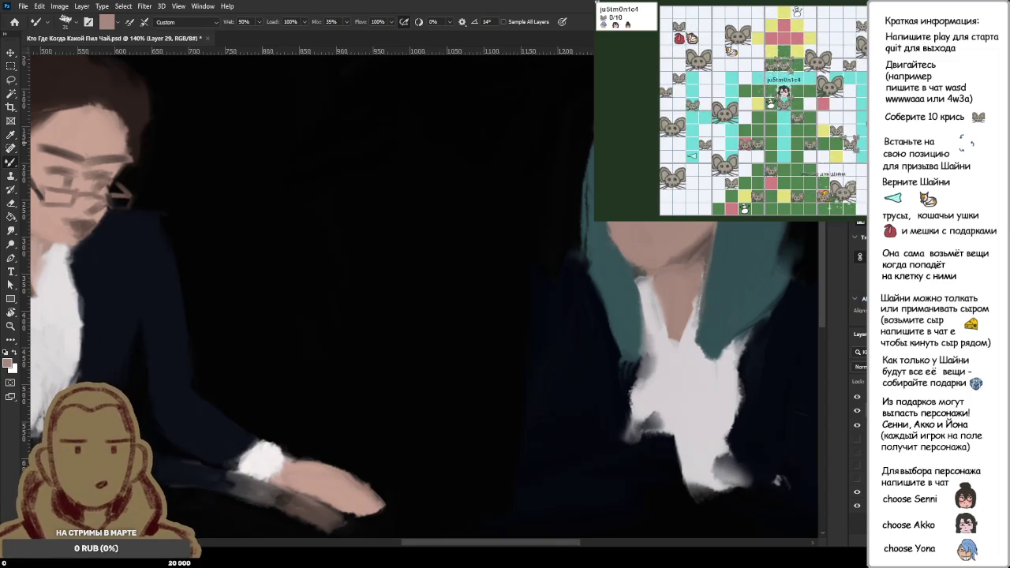
- Pick a near-black from the canvas and paste in the anime reference image
{"action": "scroll", "coordinate": [627, 122], "scroll_direction": "down", "scroll_amount": 4}
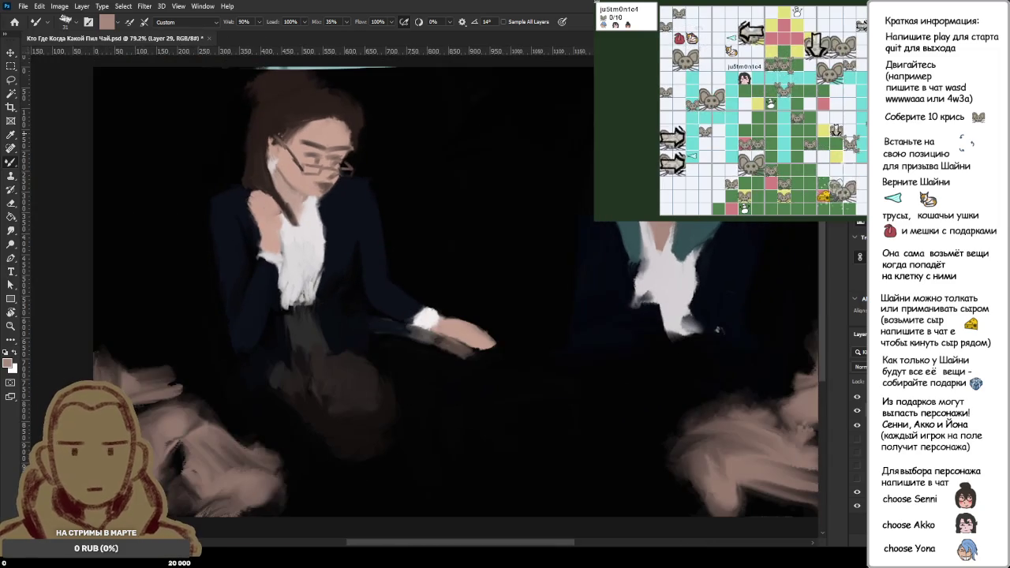
{"action": "scroll", "coordinate": [628, 118], "scroll_direction": "up", "scroll_amount": 4}
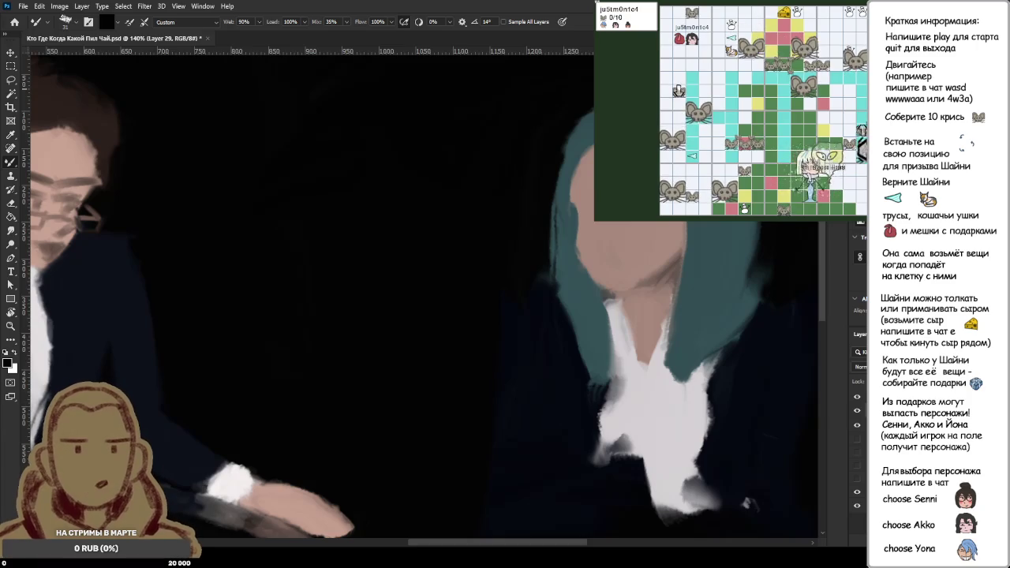
{"action": "scroll", "coordinate": [746, 503], "scroll_direction": "down", "scroll_amount": 2}
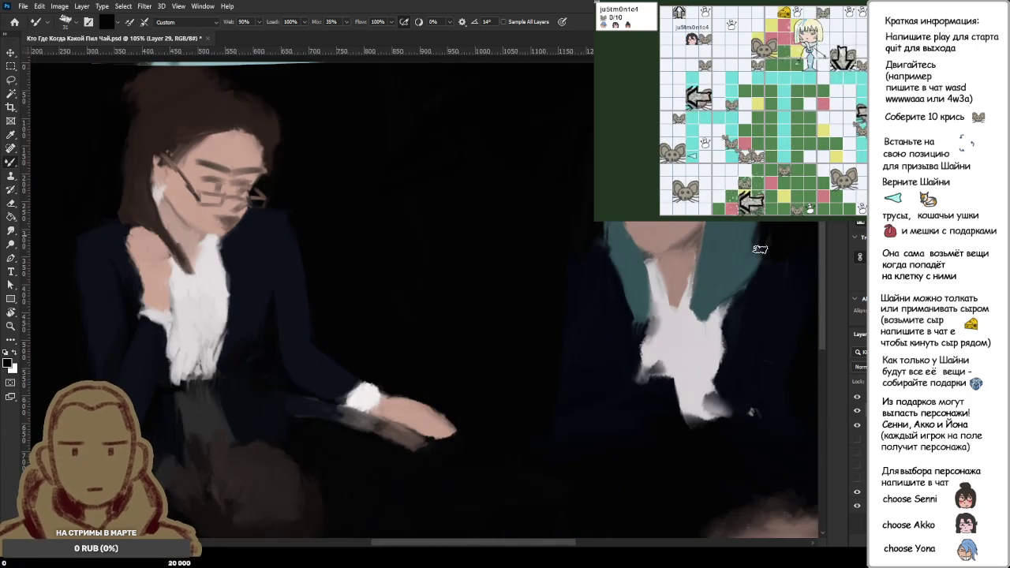
{"action": "left_click", "coordinate": [767, 274], "text": "alt"}
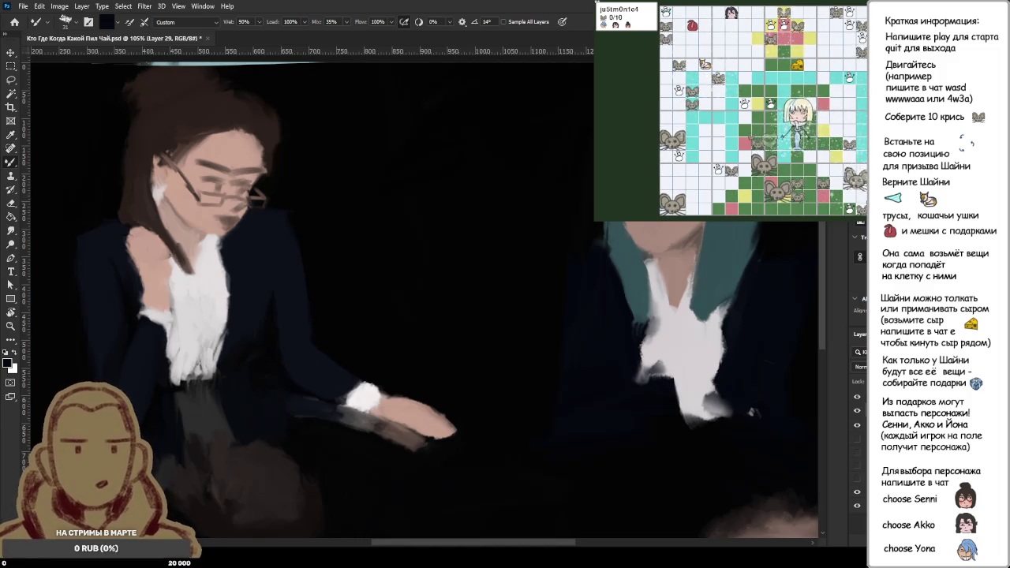
{"action": "key", "text": "ctrl+v"}
- Try a dark stroke over the reference girl's shoulder, then undo it
{"action": "scroll", "coordinate": [512, 318], "scroll_direction": "down", "scroll_amount": 1}
{"action": "scroll", "coordinate": [487, 320], "scroll_direction": "down", "scroll_amount": 1}
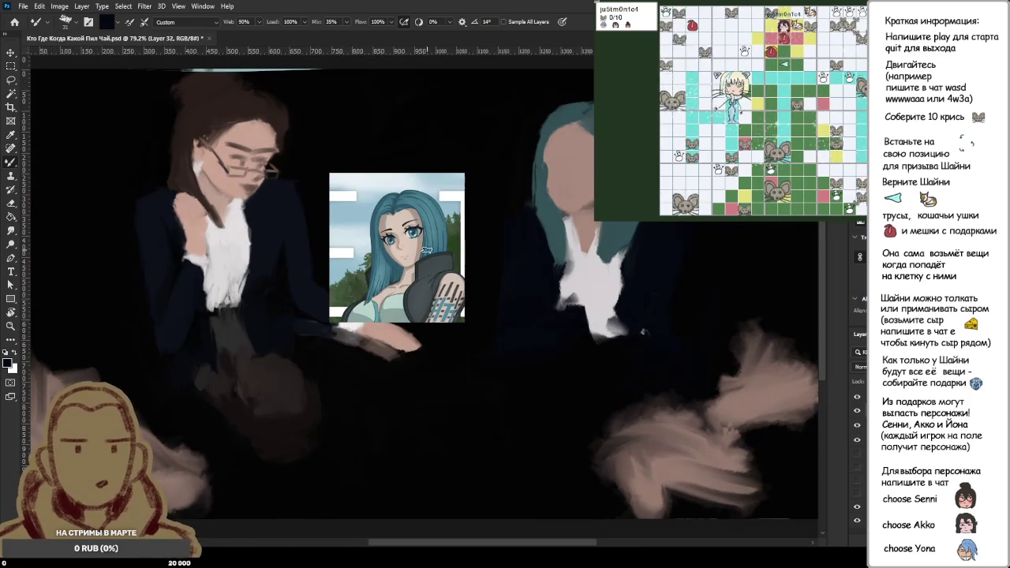
{"action": "mouse_move", "coordinate": [371, 294]}
{"action": "left_mouse_down"}
{"action": "mouse_move", "coordinate": [379, 312]}
{"action": "mouse_move", "coordinate": [412, 302]}
{"action": "left_mouse_up"}
{"action": "scroll", "coordinate": [470, 349], "scroll_direction": "down", "scroll_amount": 1}
{"action": "scroll", "coordinate": [473, 344], "scroll_direction": "up", "scroll_amount": 2}
{"action": "key", "text": "ctrl+z"}
{"action": "key", "text": "ctrl+z"}
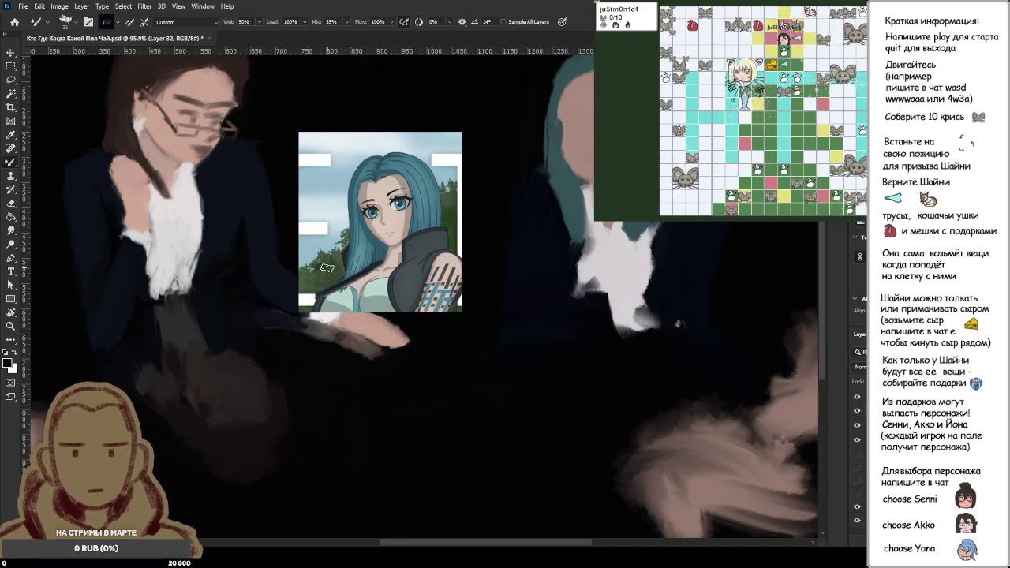
- Test two dark strokes along the reference image's top and left edge, then undo both
{"action": "left_click_drag", "start_coordinate": [320, 268], "coordinate": [378, 263]}
{"action": "left_click_drag", "start_coordinate": [318, 268], "coordinate": [320, 304]}
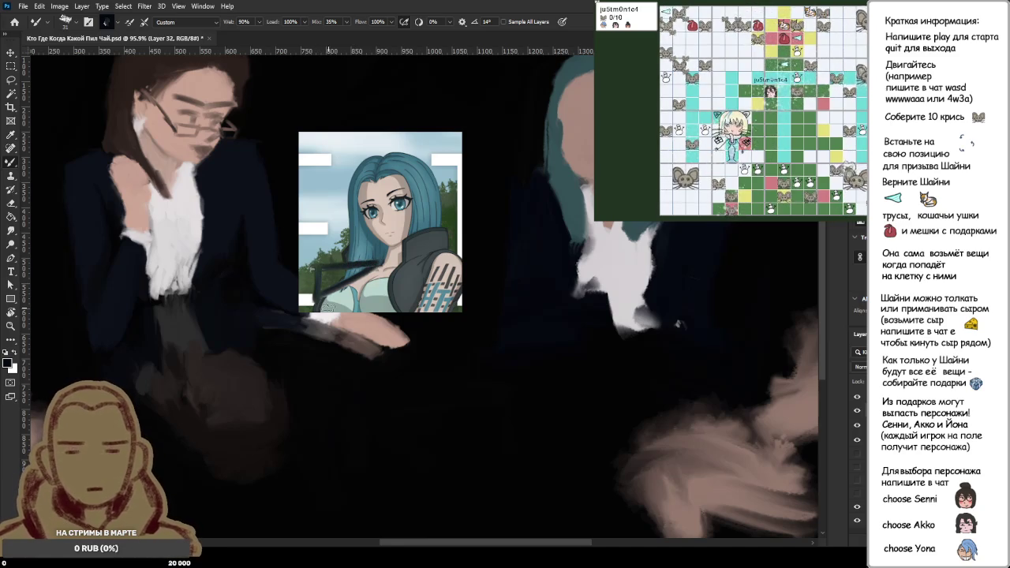
{"action": "key", "text": "ctrl+z"}
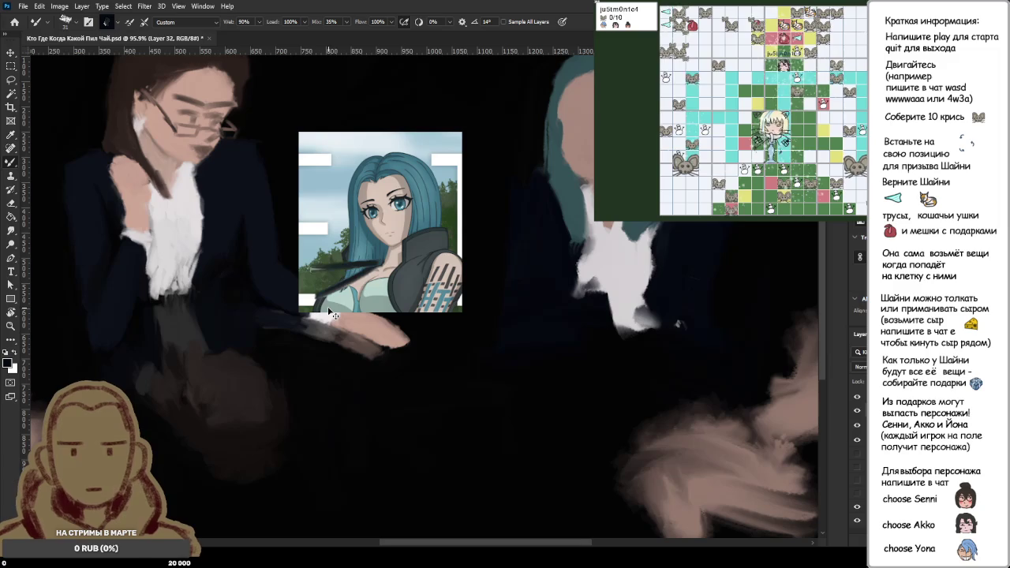
{"action": "key", "text": "ctrl+z"}
{"action": "scroll", "coordinate": [338, 298], "scroll_direction": "down", "scroll_amount": 2}
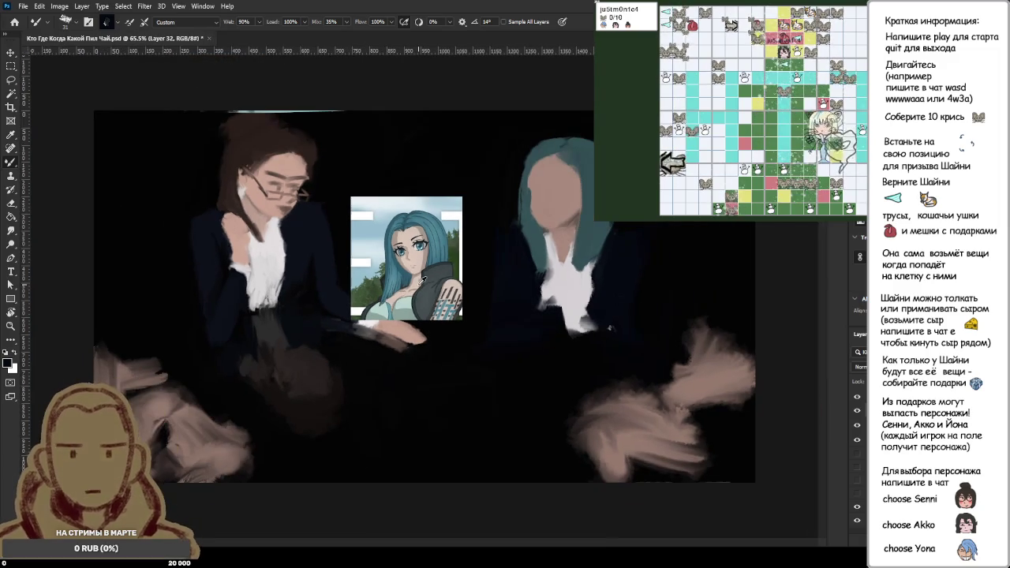
{"action": "scroll", "coordinate": [423, 280], "scroll_direction": "up", "scroll_amount": 1}
{"action": "scroll", "coordinate": [423, 280], "scroll_direction": "up", "scroll_amount": 1}
{"action": "scroll", "coordinate": [423, 280], "scroll_direction": "up", "scroll_amount": 1}
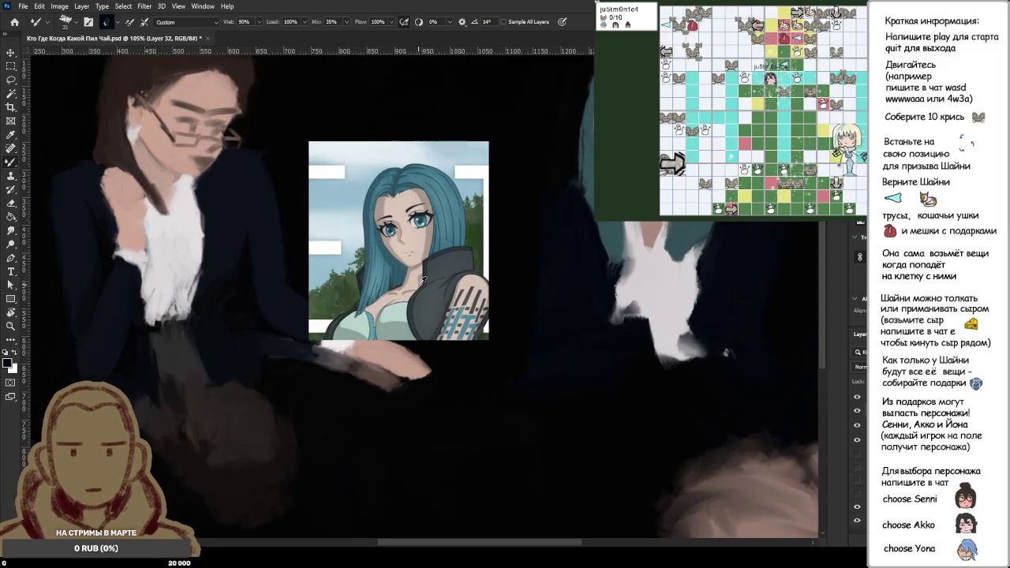
{"action": "scroll", "coordinate": [423, 279], "scroll_direction": "up", "scroll_amount": 3}
{"action": "scroll", "coordinate": [423, 280], "scroll_direction": "down", "scroll_amount": 1}
{"action": "scroll", "coordinate": [423, 279], "scroll_direction": "down", "scroll_amount": 2}
{"action": "scroll", "coordinate": [423, 280], "scroll_direction": "down", "scroll_amount": 1}
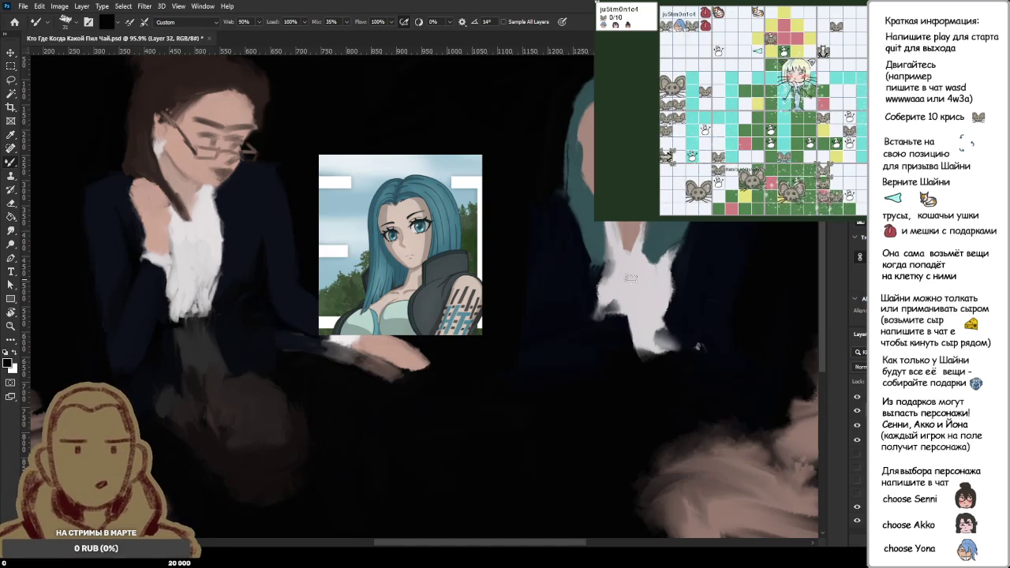
{"action": "scroll", "coordinate": [565, 162], "scroll_direction": "up", "scroll_amount": 3}
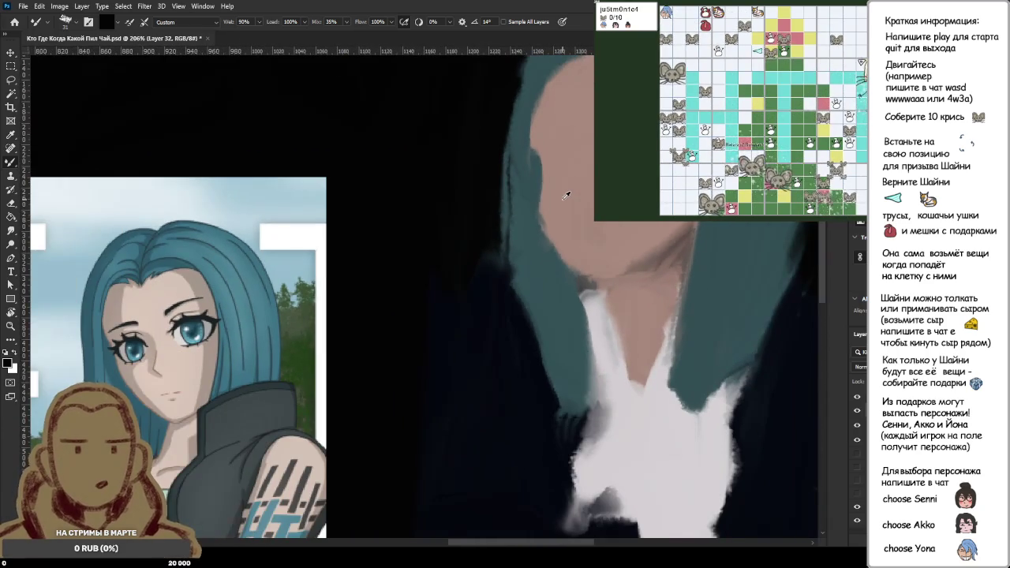
- Paint skin pink along the hair edge beside the right figure's cheek
{"action": "scroll", "coordinate": [565, 198], "scroll_direction": "down", "scroll_amount": 2}
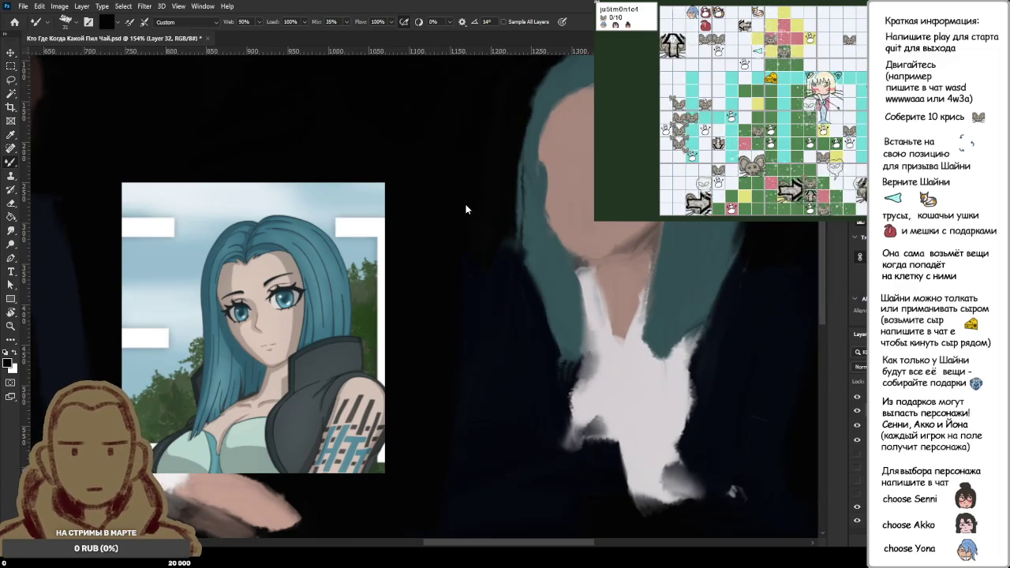
{"action": "scroll", "coordinate": [592, 252], "scroll_direction": "up", "scroll_amount": 5}
{"action": "left_click", "coordinate": [558, 309], "text": "alt"}
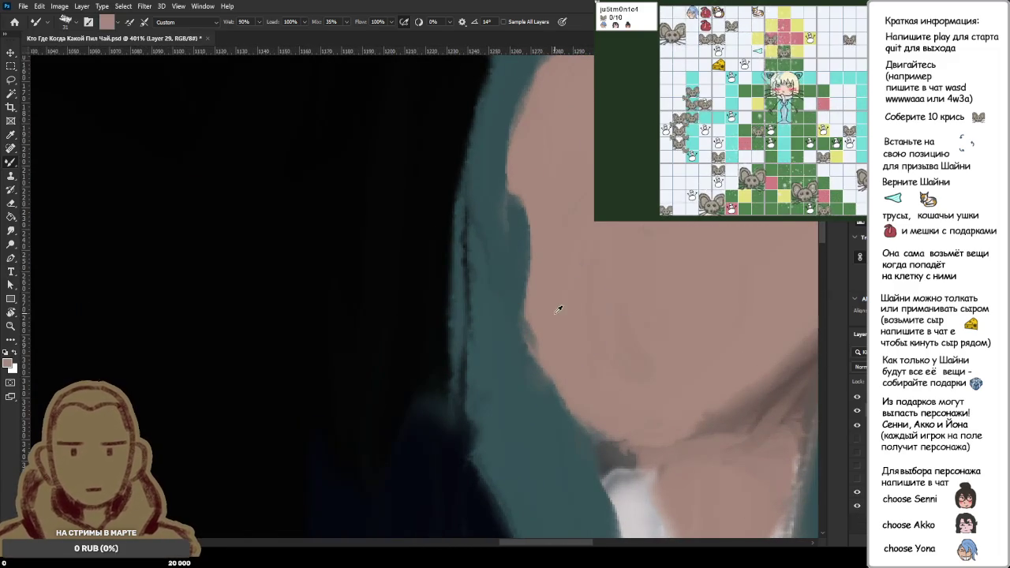
{"action": "left_click_drag", "start_coordinate": [545, 391], "coordinate": [509, 308]}
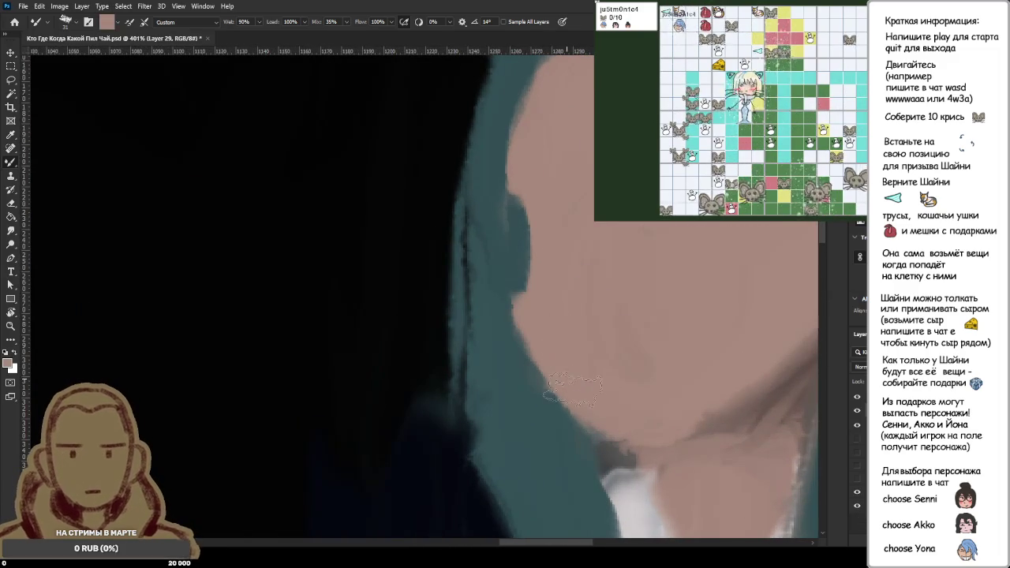
{"action": "scroll", "coordinate": [588, 387], "scroll_direction": "down", "scroll_amount": 2}
{"action": "scroll", "coordinate": [597, 384], "scroll_direction": "down", "scroll_amount": 2}
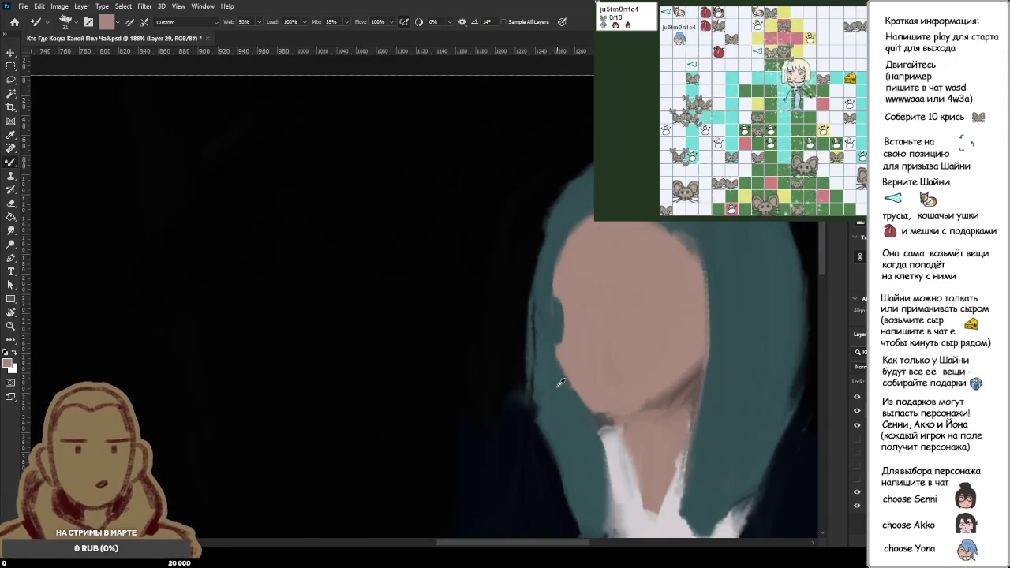
- Darken the hair edge with teal and extend skin down the face's left edge
{"action": "left_click", "coordinate": [556, 386], "text": "alt"}
{"action": "left_click_drag", "start_coordinate": [561, 368], "coordinate": [556, 351]}
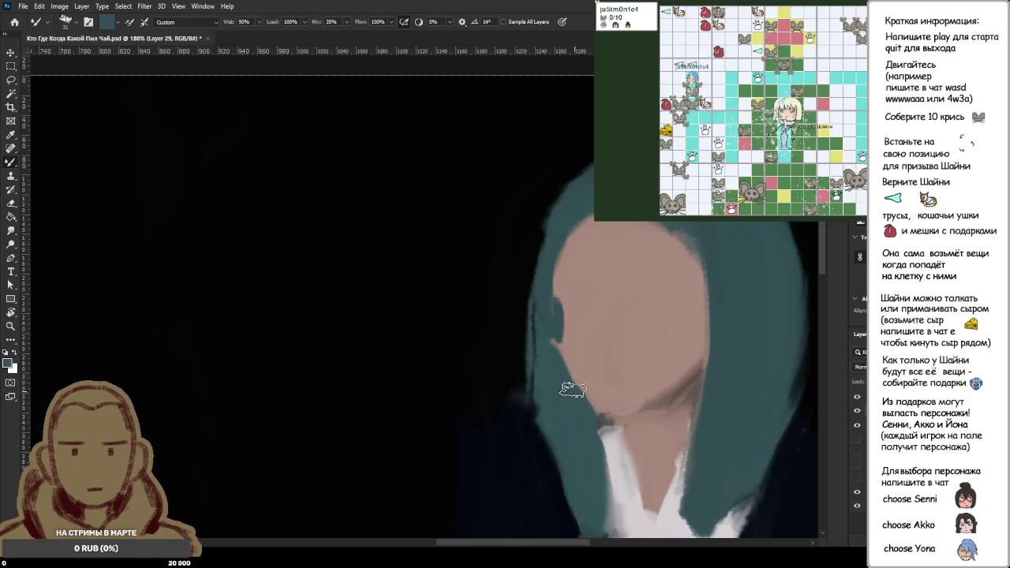
{"action": "left_click", "coordinate": [556, 364], "text": "alt"}
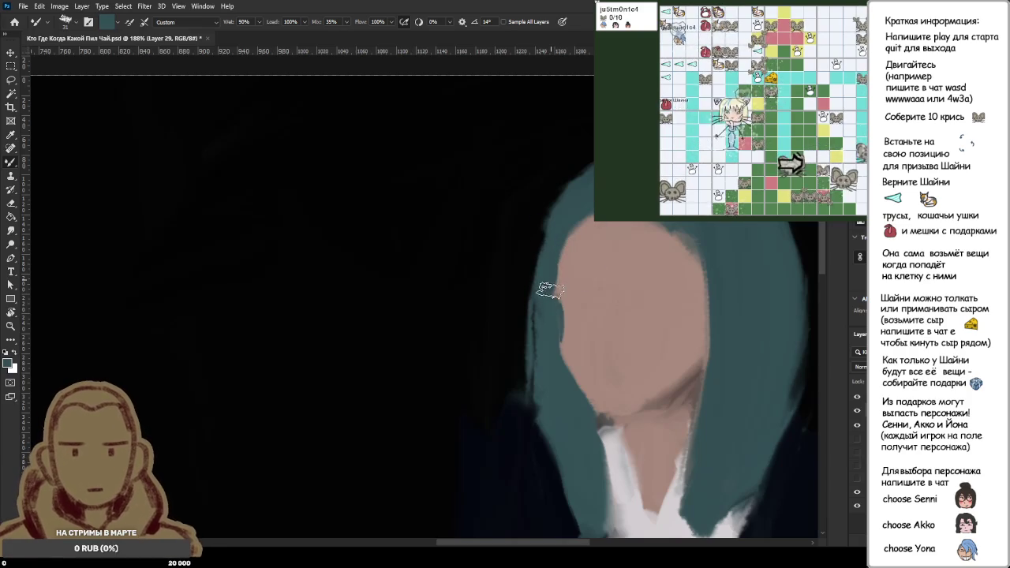
{"action": "left_click", "coordinate": [579, 247], "text": "alt"}
{"action": "left_click_drag", "start_coordinate": [577, 241], "coordinate": [567, 343]}
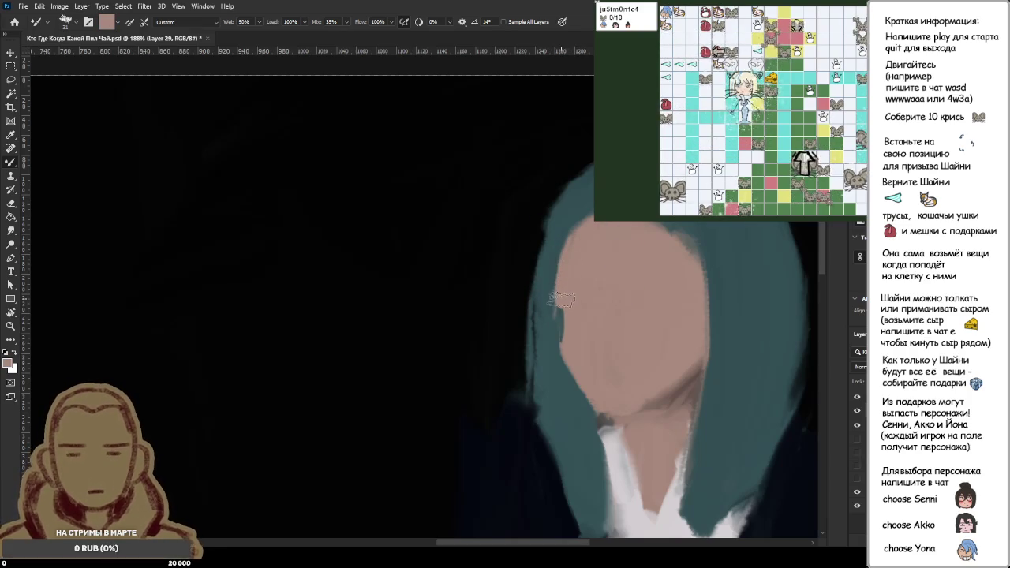
{"action": "left_click", "coordinate": [560, 386], "text": "alt"}
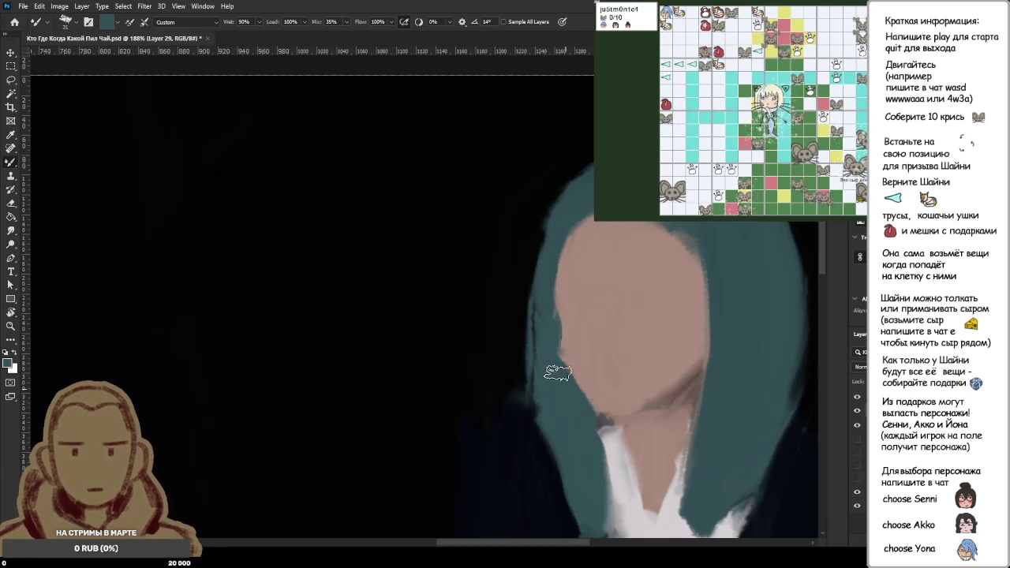